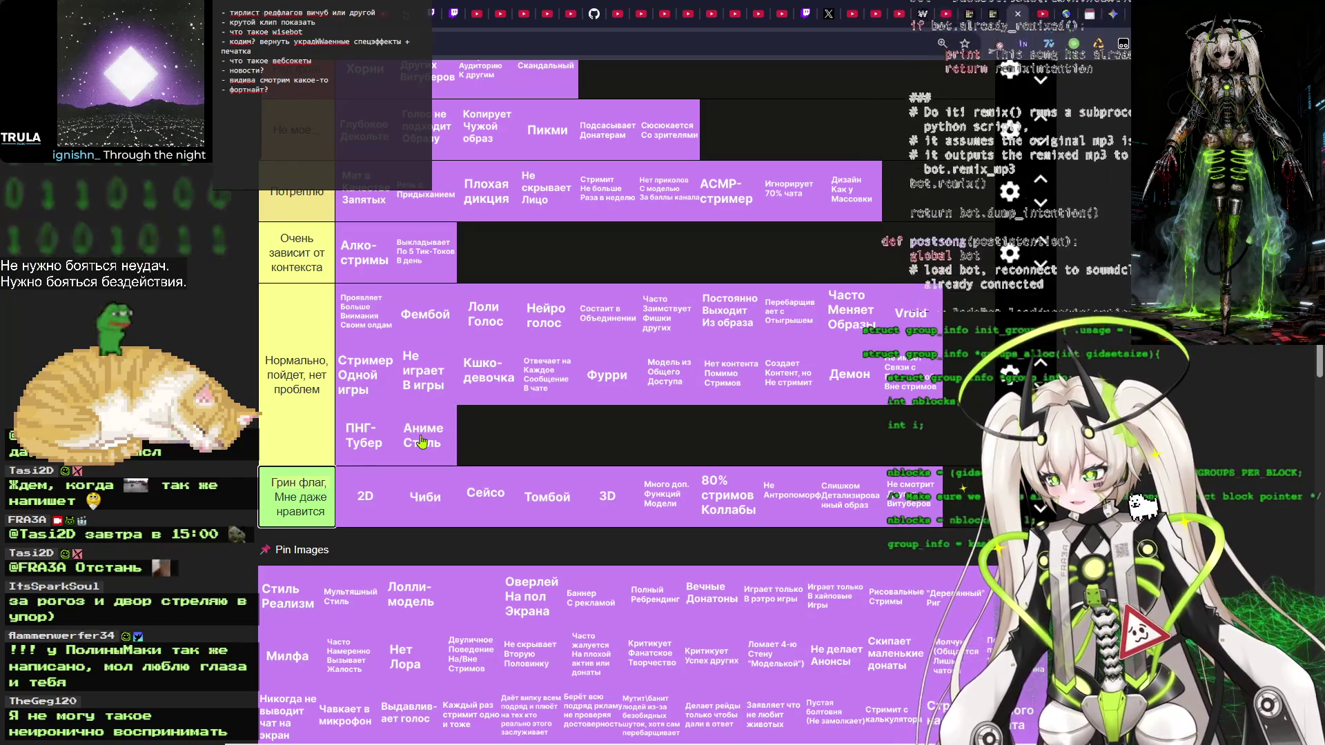
# Place Стиль Реализм in the Нормально tier right after Аниме Стиль.
pyautogui.moveTo(430, 442)
pyautogui.mouseDown()
pyautogui.moveTo(463, 438)
pyautogui.moveTo(405, 449)
pyautogui.moveTo(418, 447)
pyautogui.mouseUp()
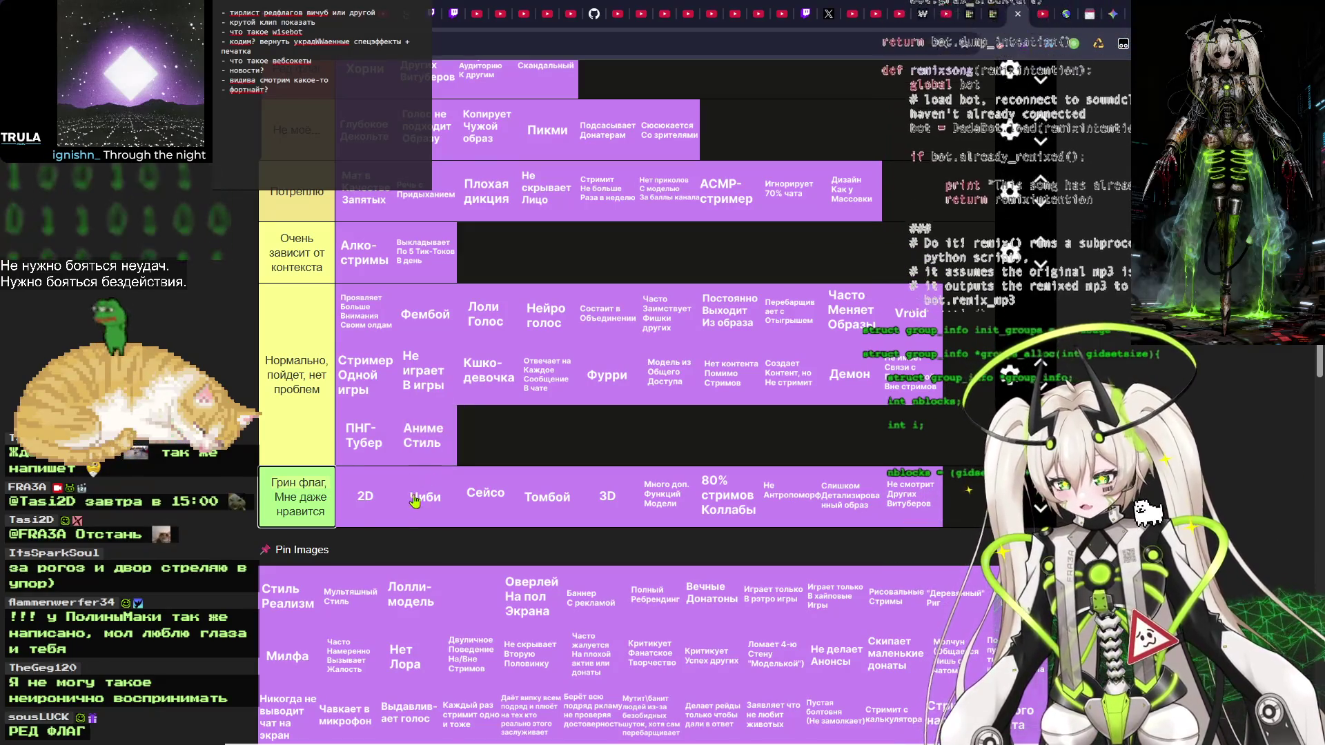
pyautogui.moveTo(288, 596); pyautogui.dragTo(488, 454)
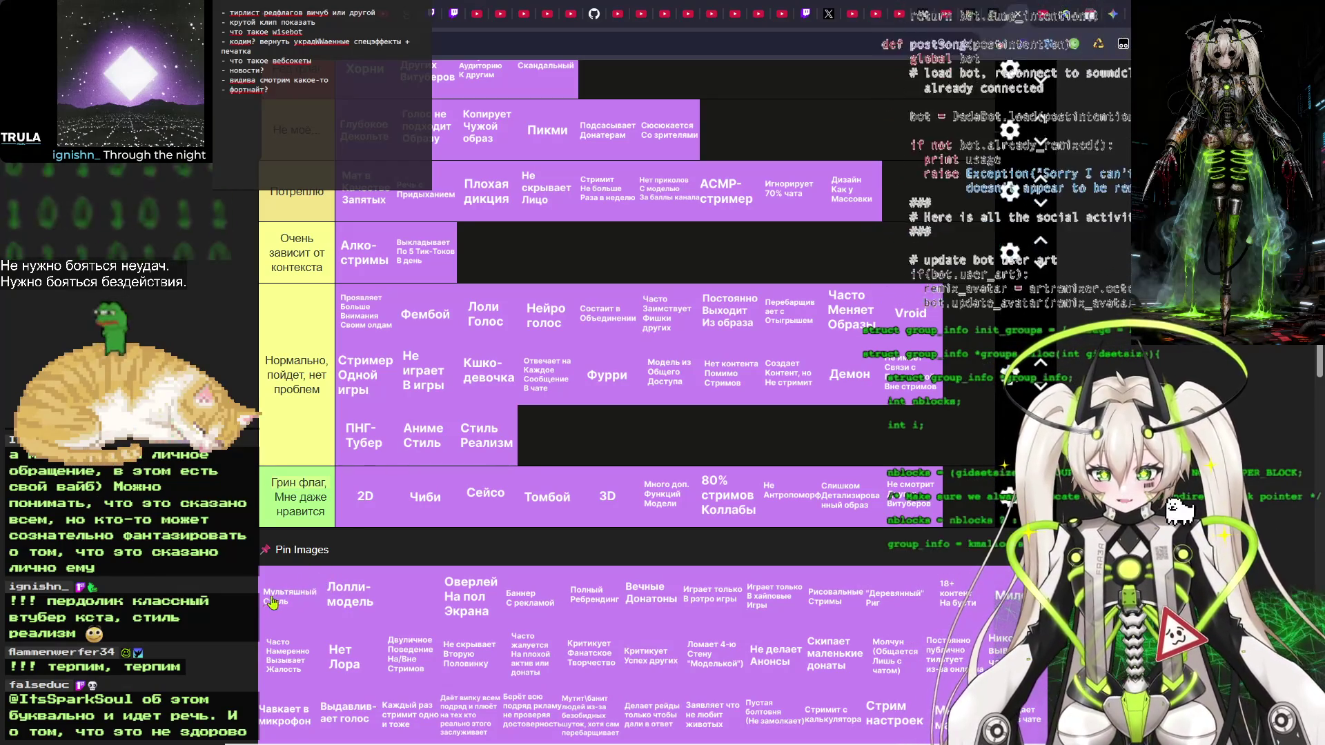
# Put Мультяшный Стиль in the Нормально tier and Лолли-модель in the Очень зависит от контекста tier.
pyautogui.moveTo(287, 613)
pyautogui.mouseDown()
pyautogui.moveTo(572, 442)
pyautogui.moveTo(839, 552)
pyautogui.moveTo(510, 556)
pyautogui.moveTo(552, 442)
pyautogui.moveTo(435, 445)
pyautogui.moveTo(486, 442)
pyautogui.mouseUp()
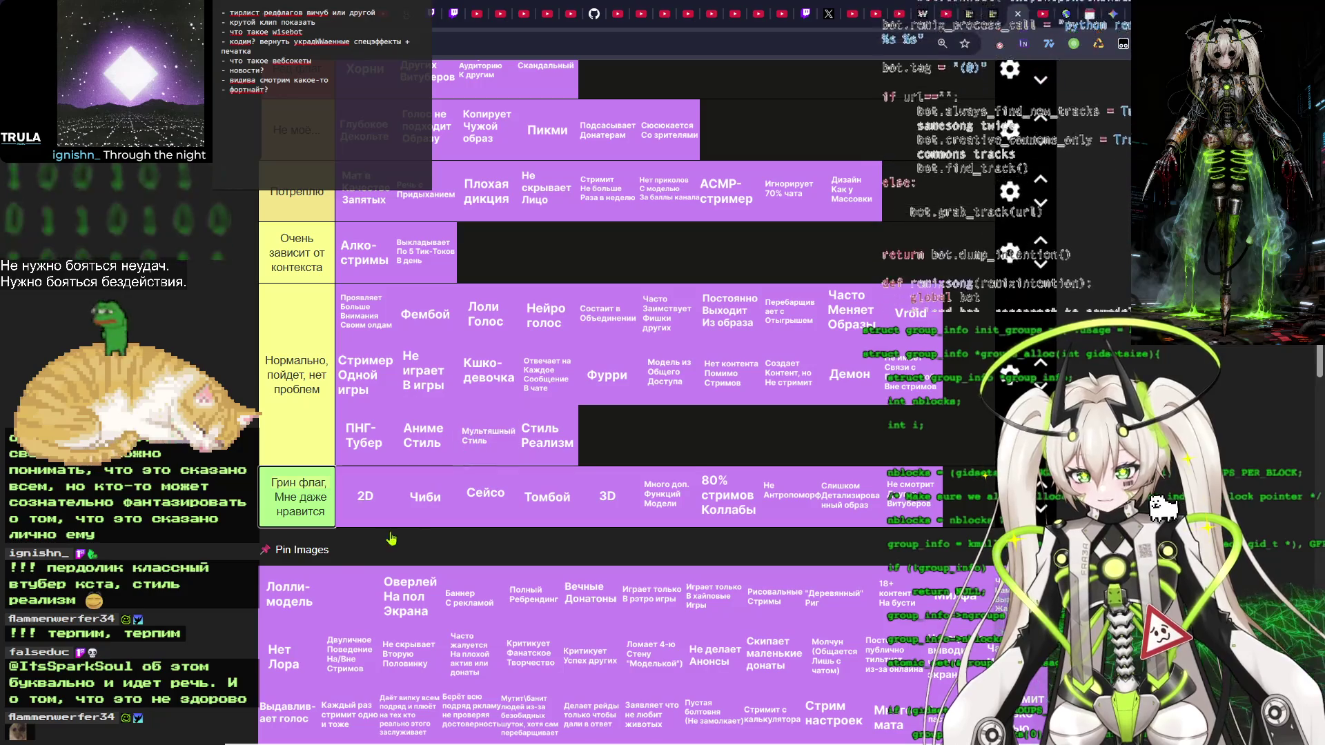
pyautogui.moveTo(279, 612)
pyautogui.mouseDown()
pyautogui.moveTo(324, 493)
pyautogui.moveTo(449, 431)
pyautogui.moveTo(490, 271)
pyautogui.mouseUp()
pyautogui.scroll(2, 495, 279)
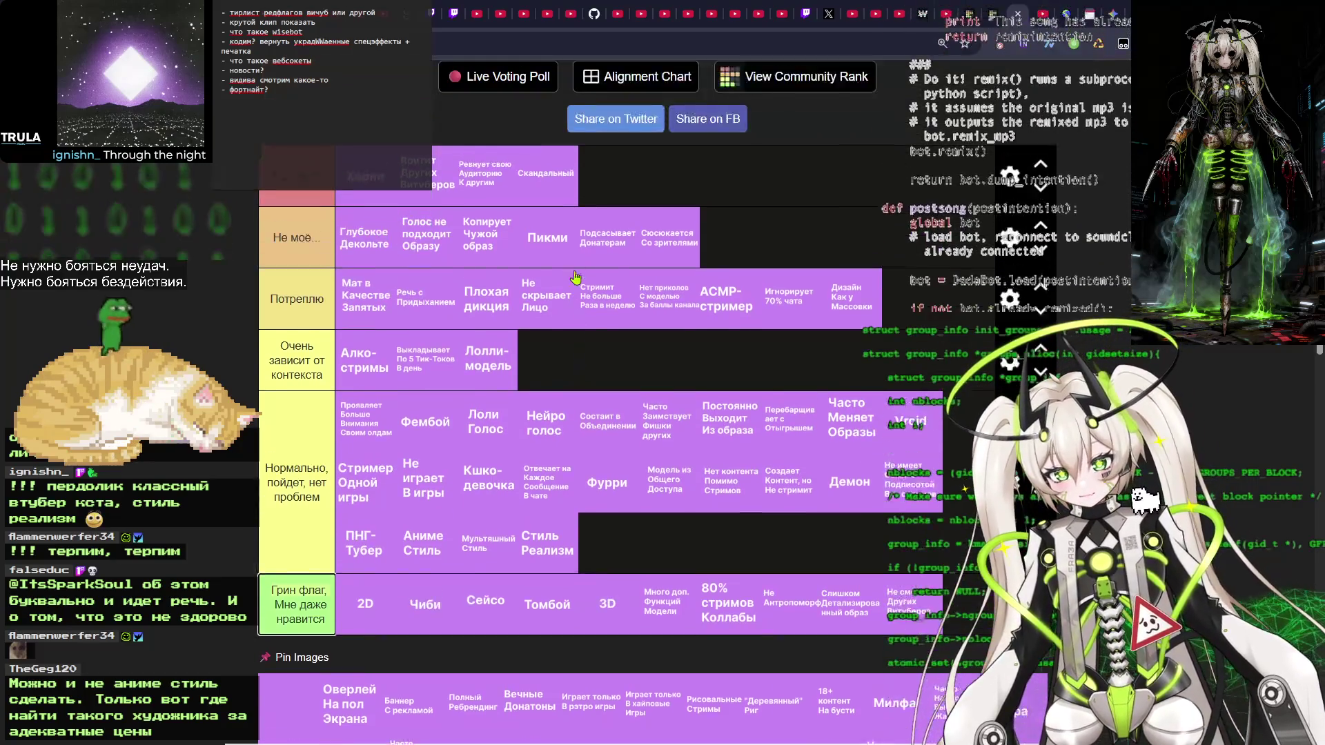
# Move Лоли Голос from Нормально into Очень зависит от контекста, just ahead of Лолли-модель.
pyautogui.moveTo(498, 393); pyautogui.dragTo(519, 396)
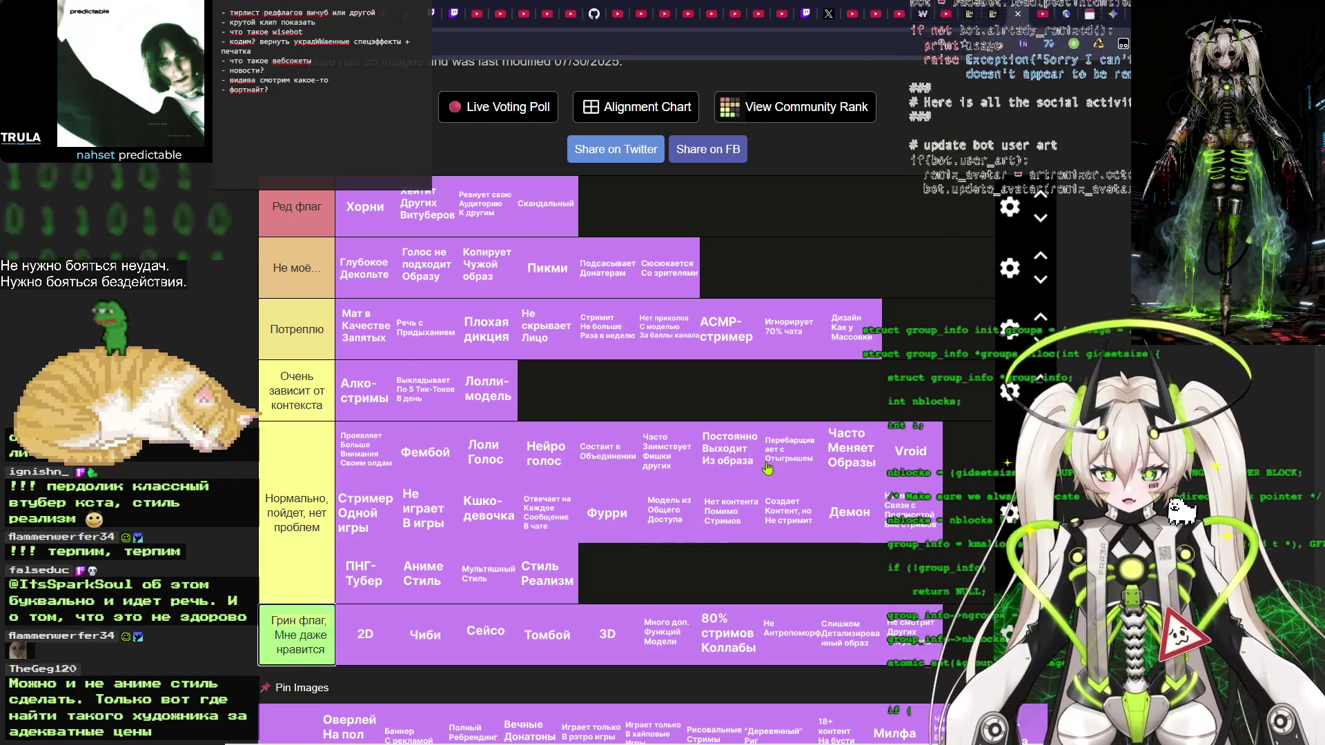
pyautogui.moveTo(485, 455)
pyautogui.mouseDown()
pyautogui.moveTo(483, 397)
pyautogui.moveTo(566, 403)
pyautogui.moveTo(494, 397)
pyautogui.moveTo(539, 405)
pyautogui.mouseUp()
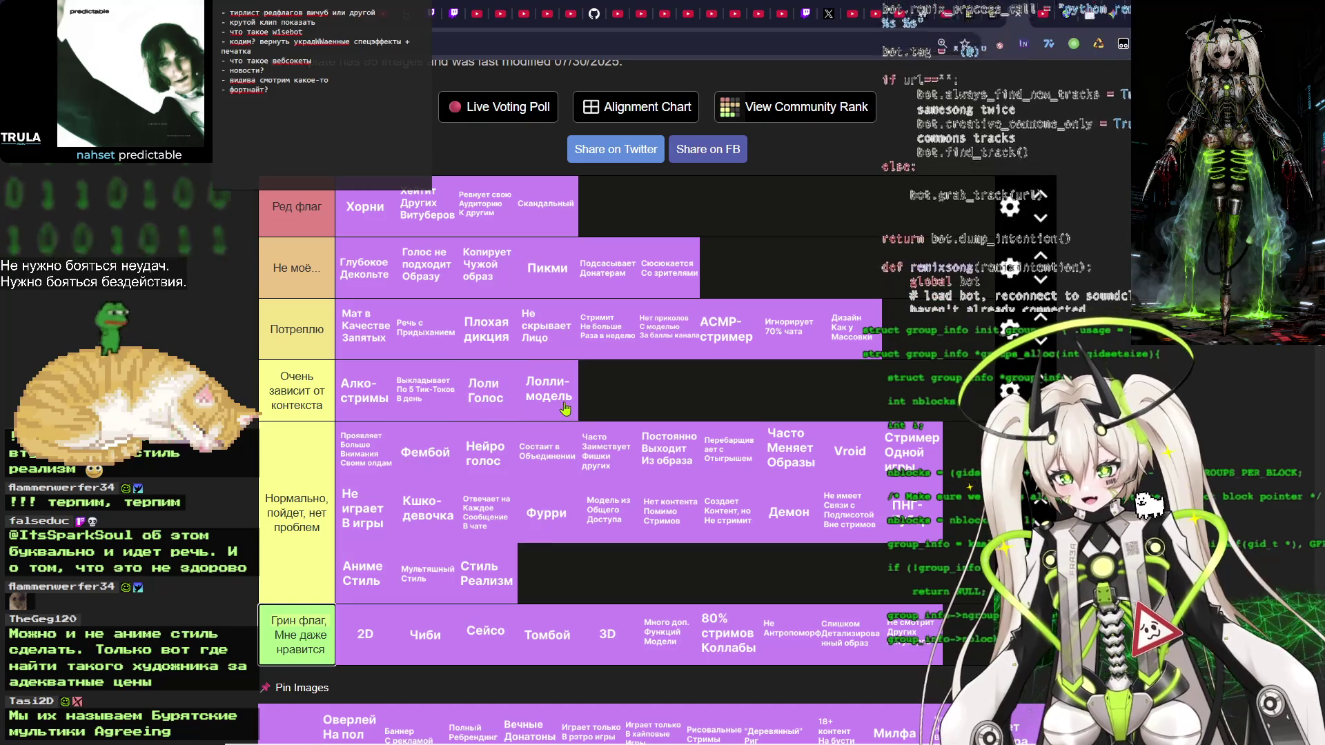
pyautogui.moveTo(563, 407); pyautogui.dragTo(552, 405)
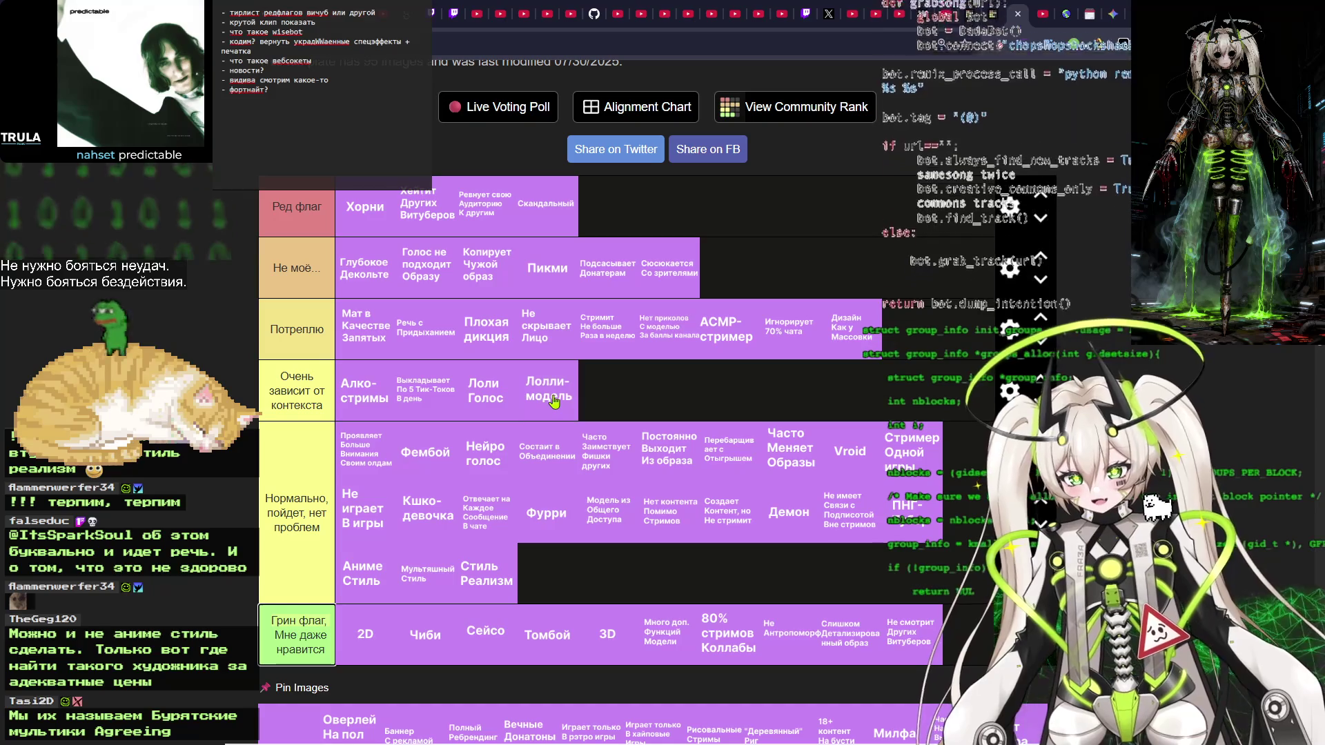
pyautogui.moveTo(553, 405); pyautogui.dragTo(556, 400)
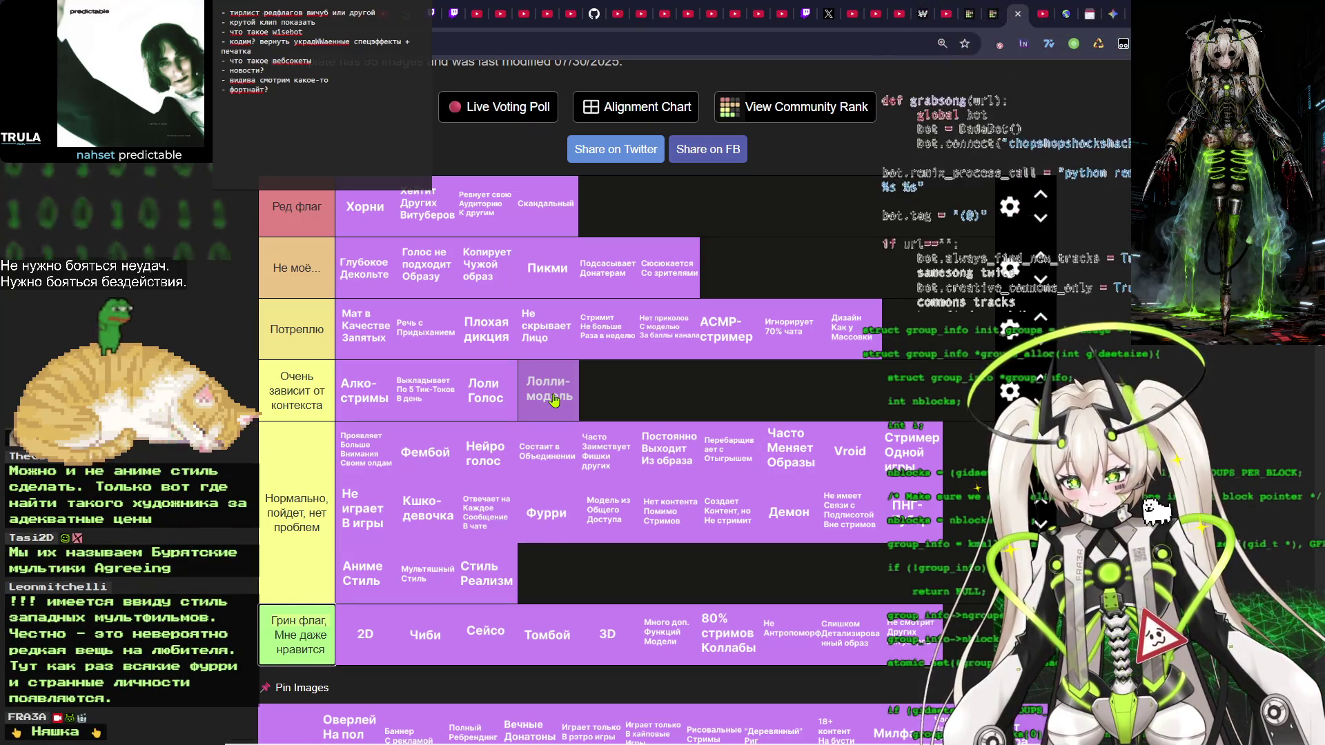
pyautogui.moveTo(554, 399); pyautogui.dragTo(558, 401)
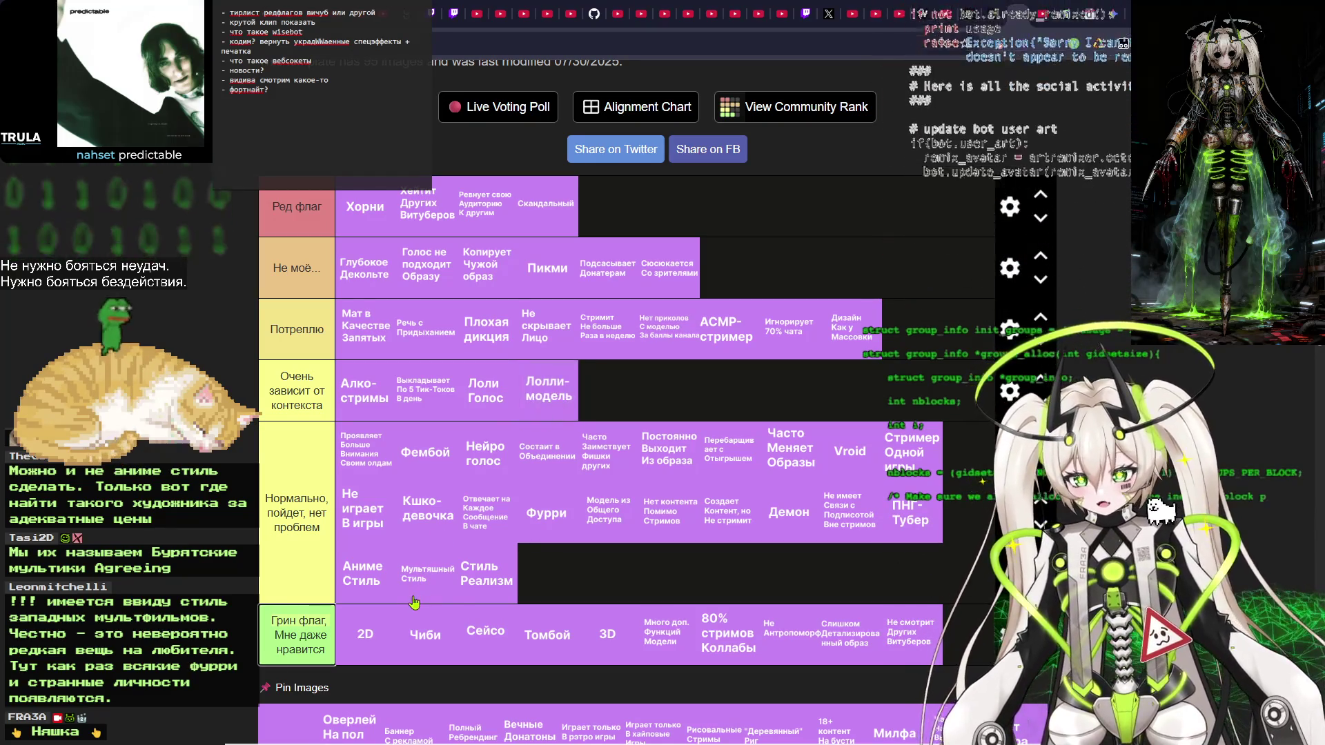
pyautogui.moveTo(430, 571); pyautogui.dragTo(444, 556)
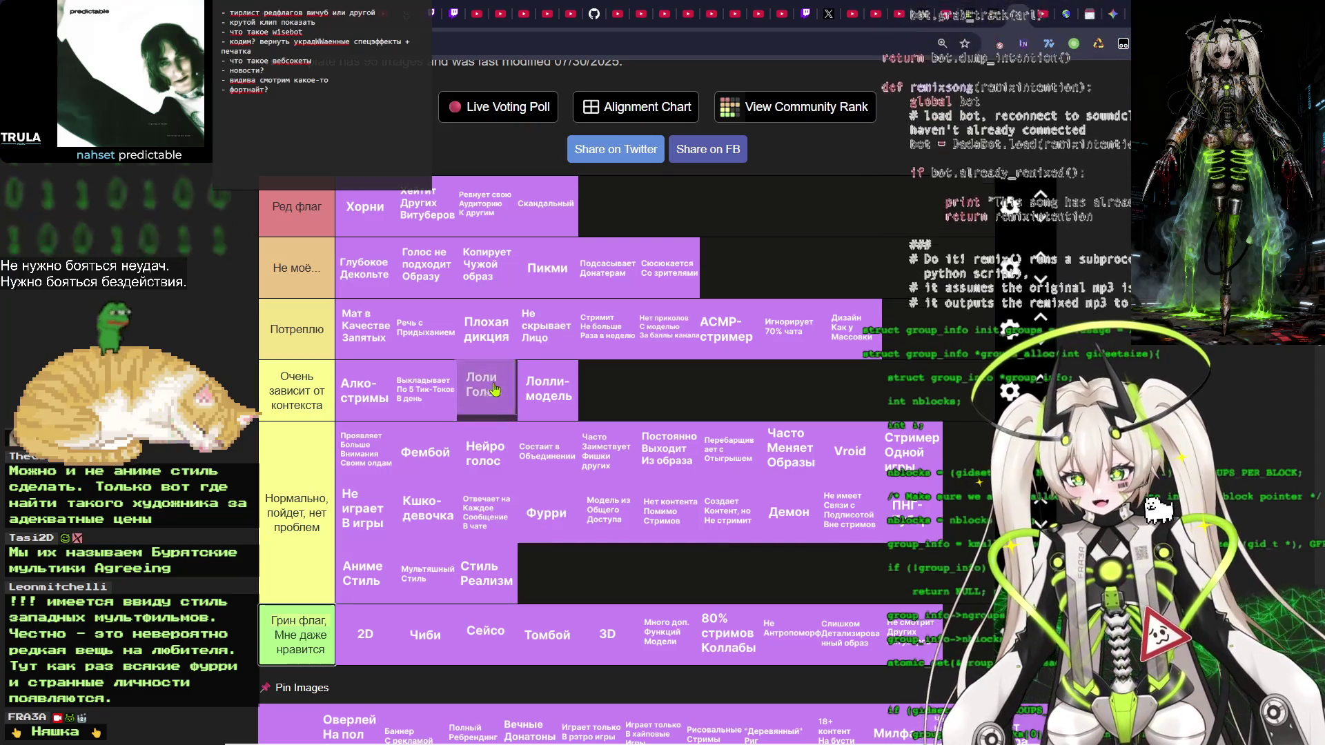
pyautogui.moveTo(561, 402)
pyautogui.mouseDown()
pyautogui.moveTo(490, 404)
pyautogui.moveTo(566, 410)
pyautogui.moveTo(556, 386)
pyautogui.moveTo(537, 404)
pyautogui.mouseUp()
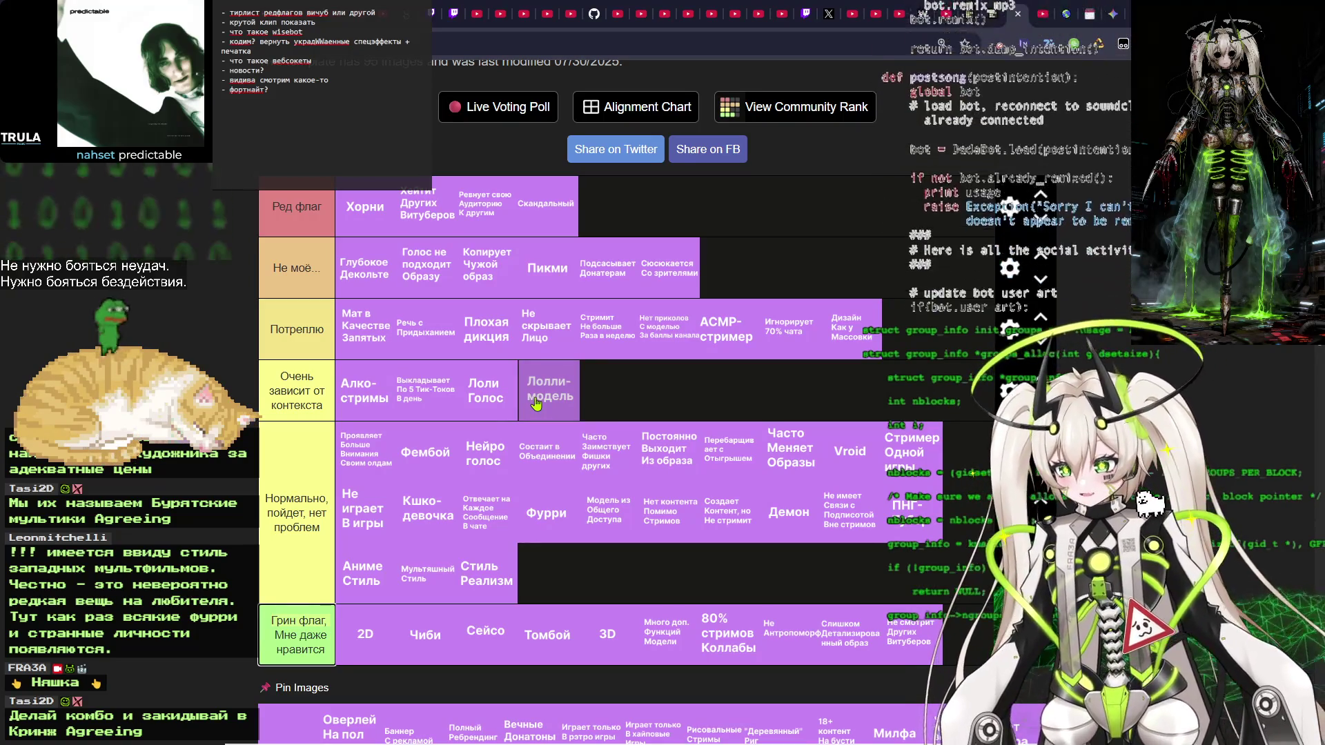
pyautogui.moveTo(537, 404); pyautogui.dragTo(536, 401)
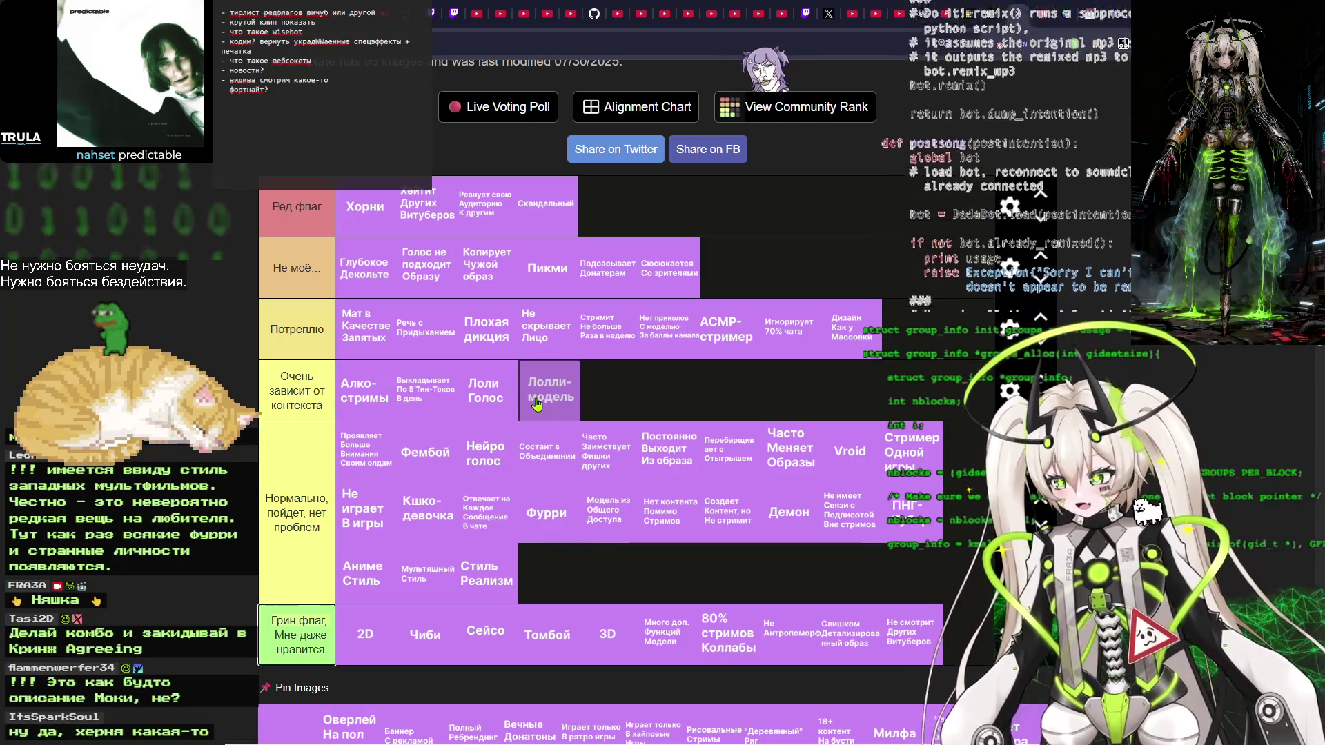
pyautogui.moveTo(537, 404)
pyautogui.mouseDown()
pyautogui.moveTo(487, 402)
pyautogui.moveTo(561, 409)
pyautogui.mouseUp()
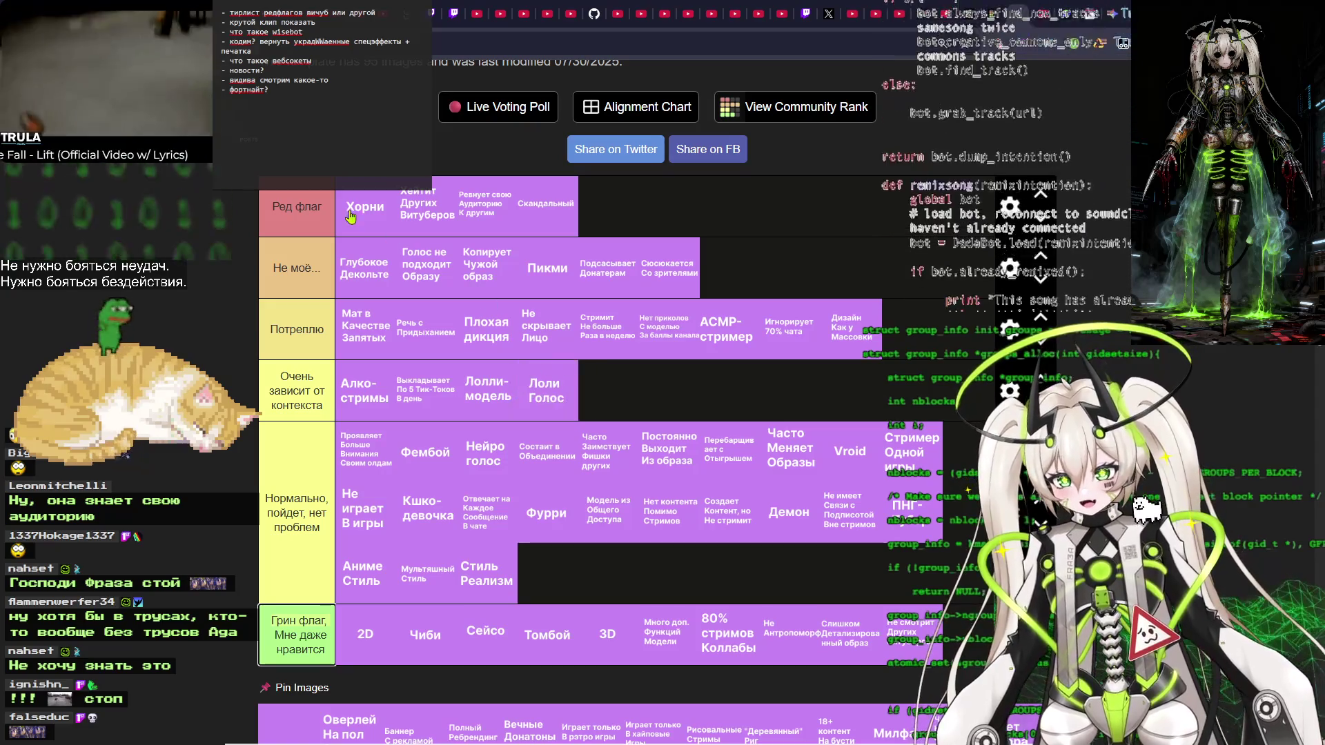
pyautogui.moveTo(491, 390)
pyautogui.mouseDown()
pyautogui.moveTo(593, 390)
pyautogui.moveTo(501, 391)
pyautogui.mouseUp()
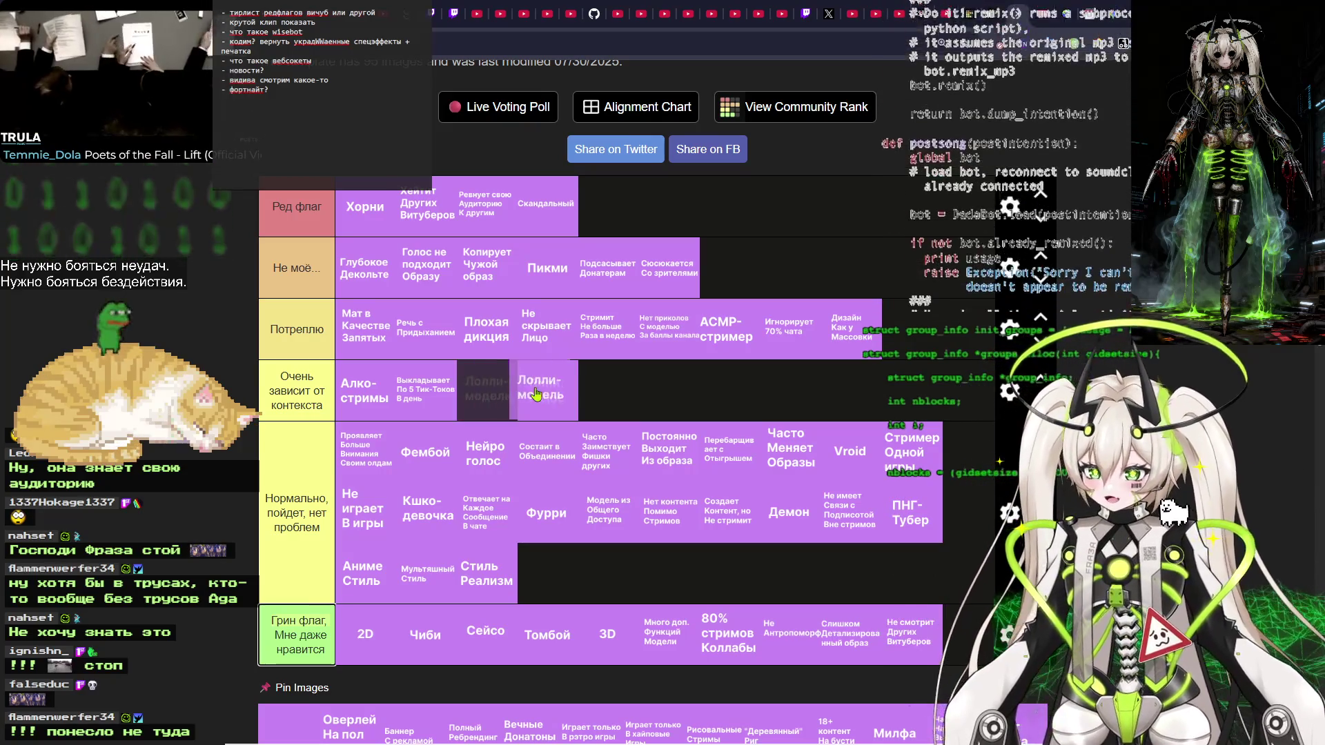
pyautogui.moveTo(540, 399)
pyautogui.mouseDown()
pyautogui.moveTo(578, 400)
pyautogui.moveTo(485, 396)
pyautogui.moveTo(603, 395)
pyautogui.mouseUp()
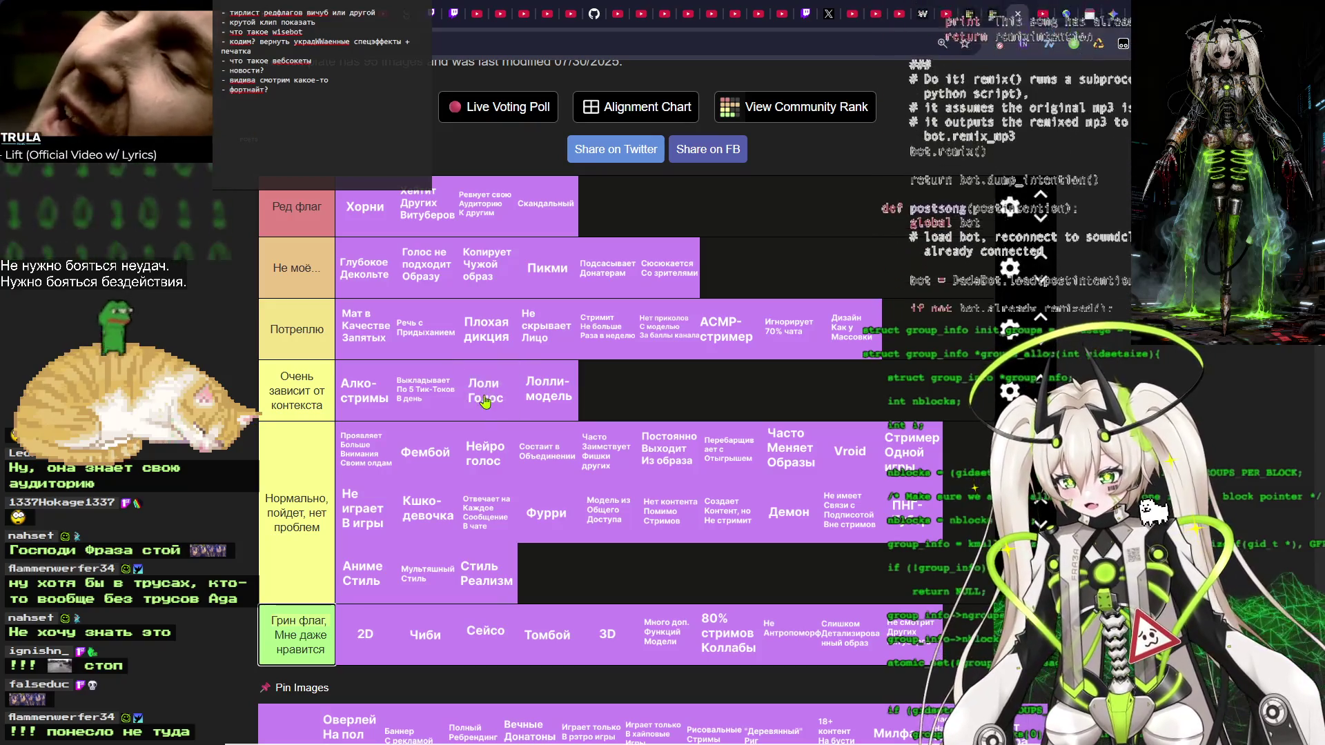
pyautogui.moveTo(509, 398)
pyautogui.mouseDown()
pyautogui.moveTo(545, 376)
pyautogui.moveTo(498, 380)
pyautogui.mouseUp()
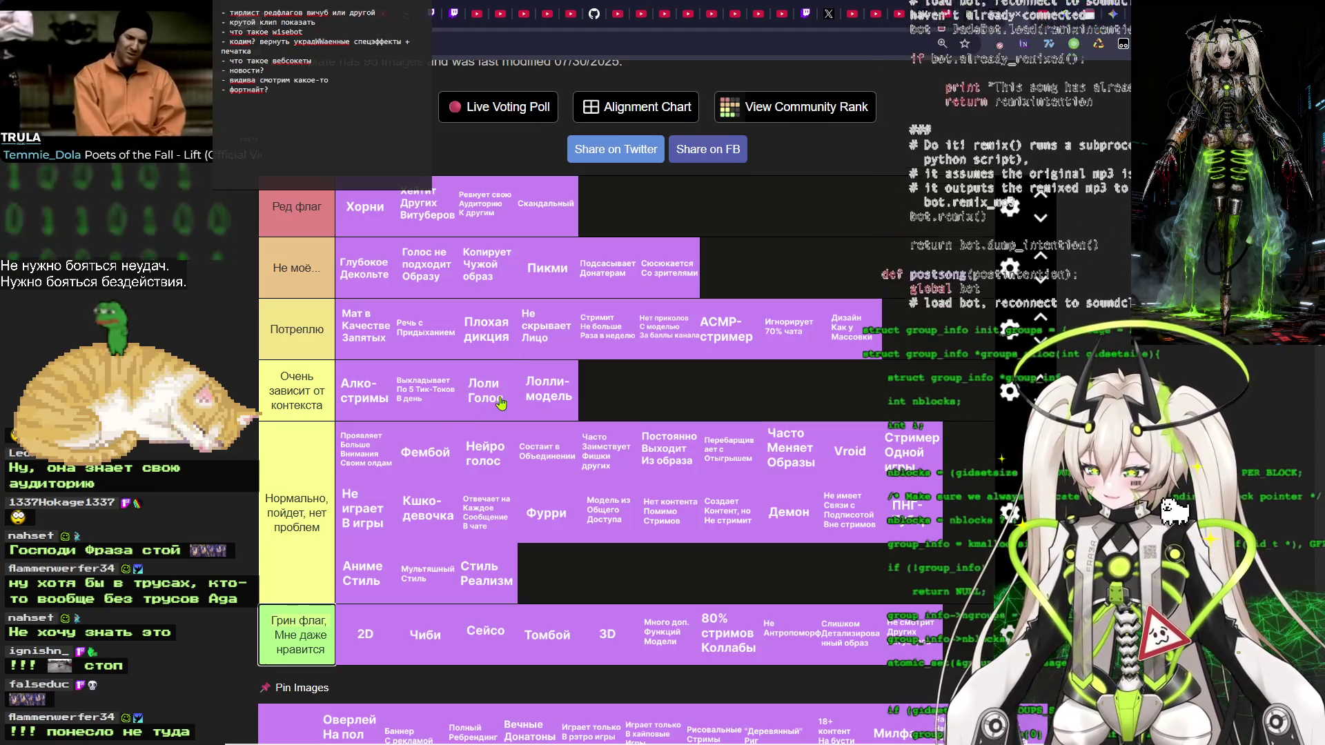
pyautogui.moveTo(488, 400)
pyautogui.mouseDown()
pyautogui.moveTo(570, 401)
pyautogui.moveTo(502, 392)
pyautogui.moveTo(545, 400)
pyautogui.moveTo(504, 404)
pyautogui.mouseUp()
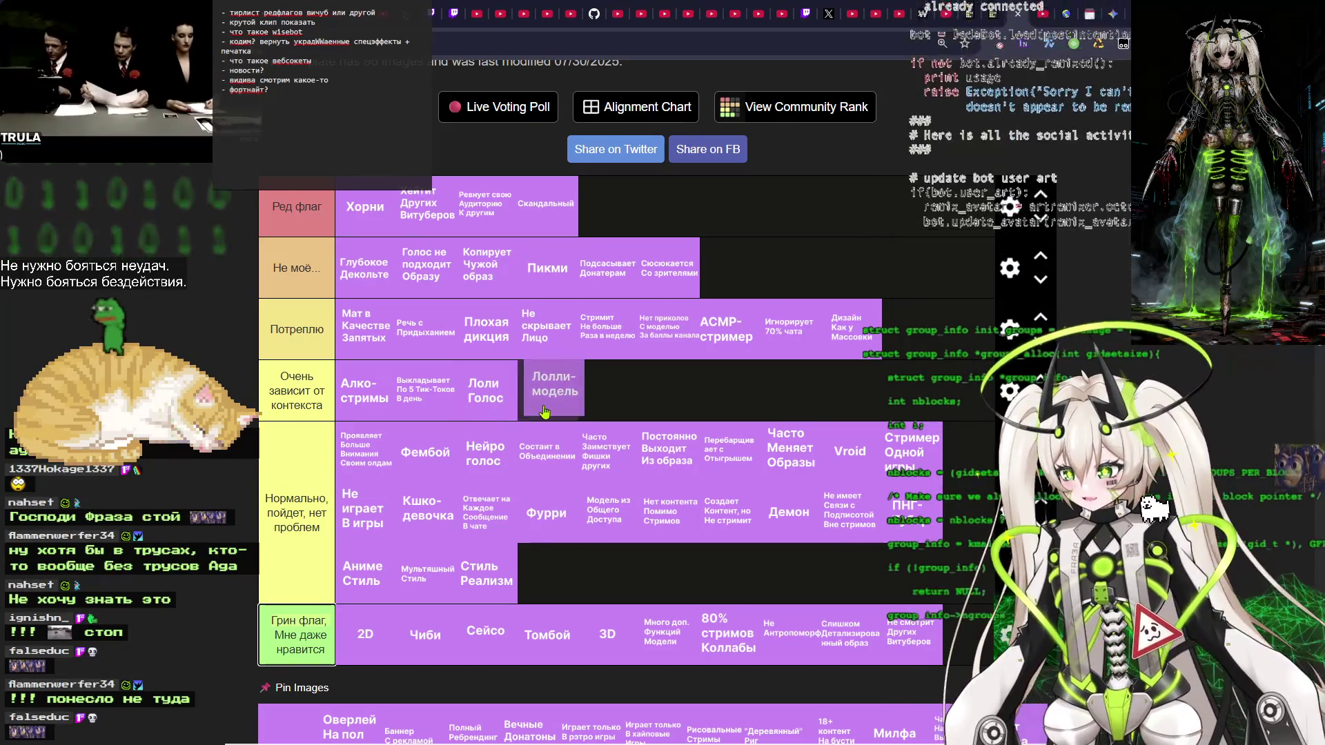
pyautogui.scroll(-3, 236, 523)
pyautogui.moveTo(288, 523)
pyautogui.mouseDown()
pyautogui.moveTo(280, 514)
pyautogui.moveTo(325, 455)
pyautogui.moveTo(594, 372)
pyautogui.moveTo(618, 201)
pyautogui.moveTo(607, 365)
pyautogui.moveTo(907, 442)
pyautogui.moveTo(614, 499)
pyautogui.mouseUp()
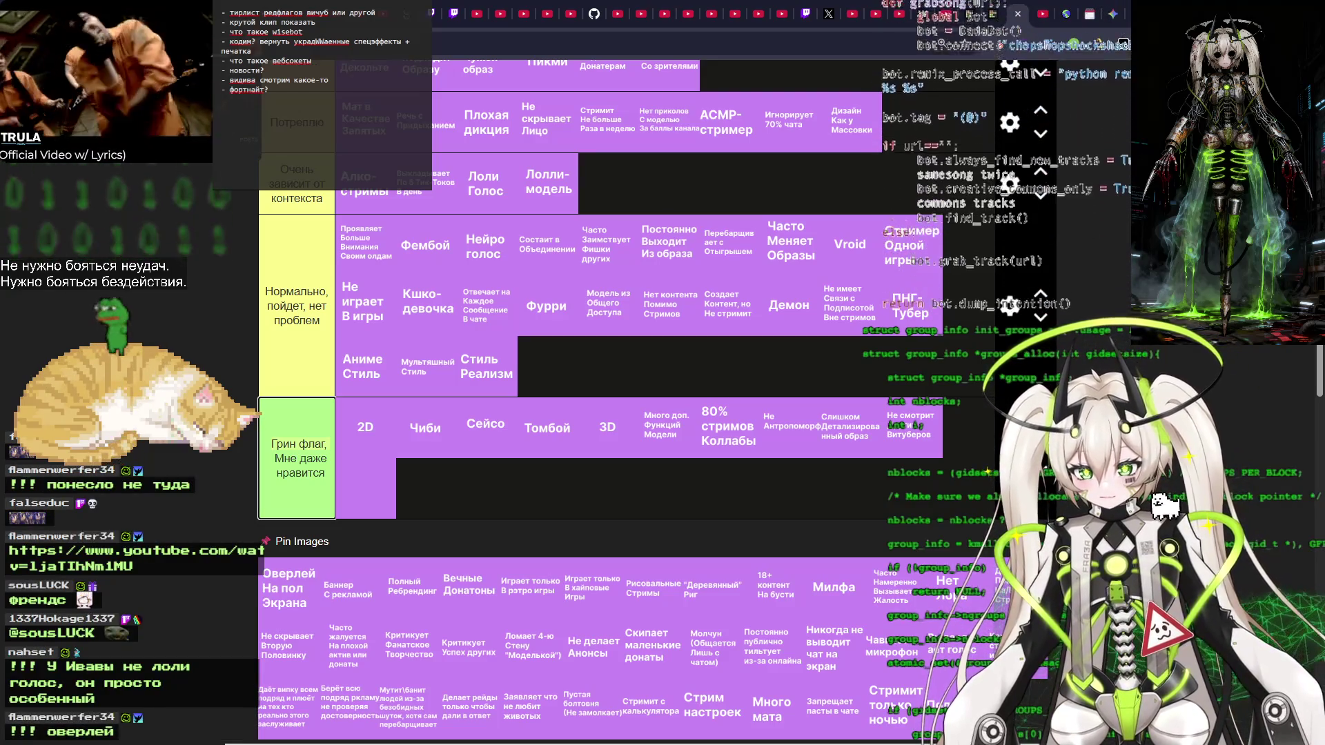
pyautogui.scroll(3, 366, 433)
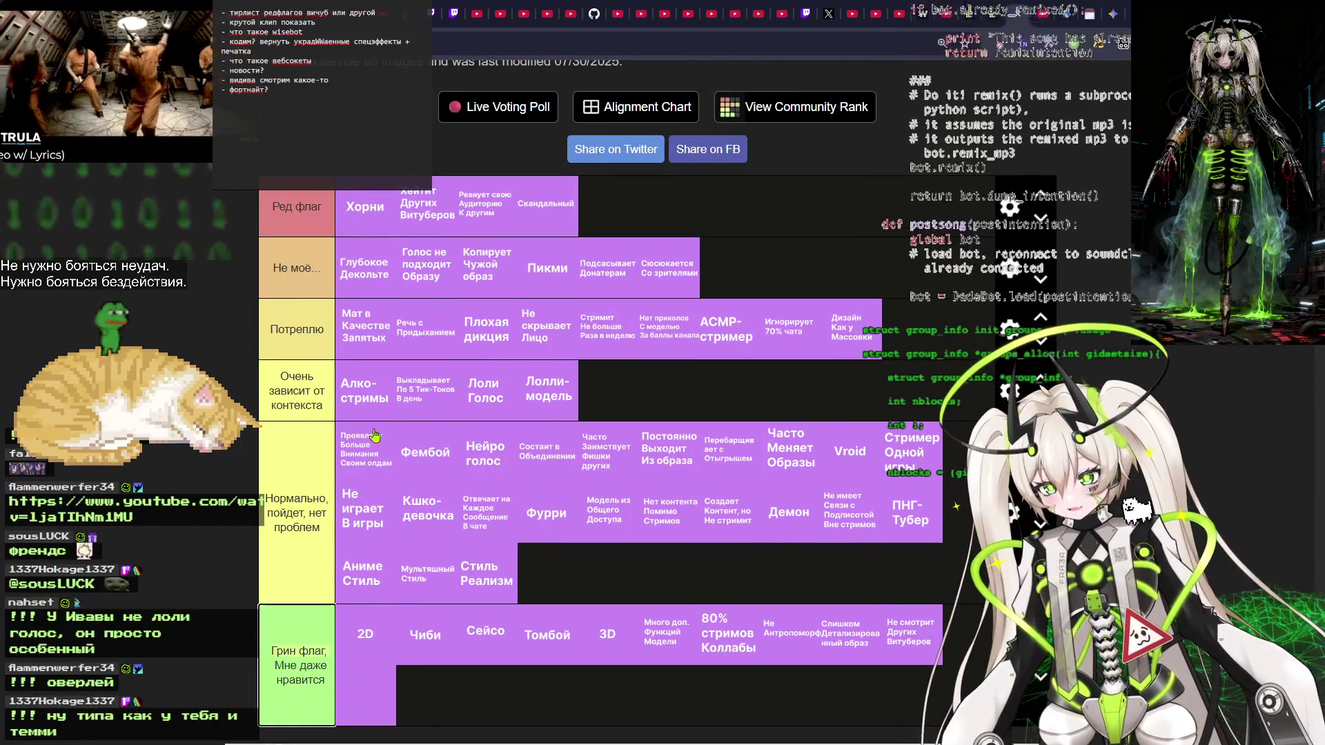
pyautogui.moveTo(488, 393)
pyautogui.mouseDown()
pyautogui.moveTo(500, 384)
pyautogui.moveTo(486, 403)
pyautogui.mouseUp()
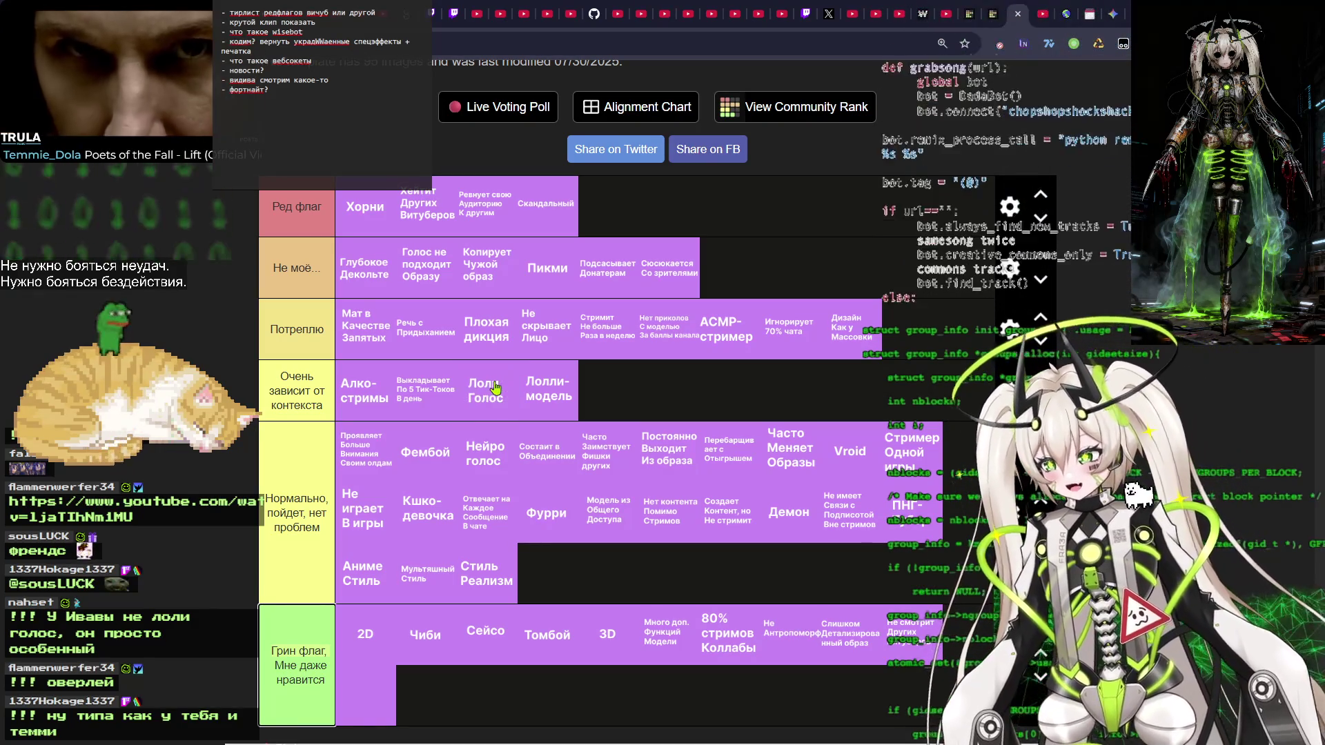
pyautogui.scroll(-3, 340, 329)
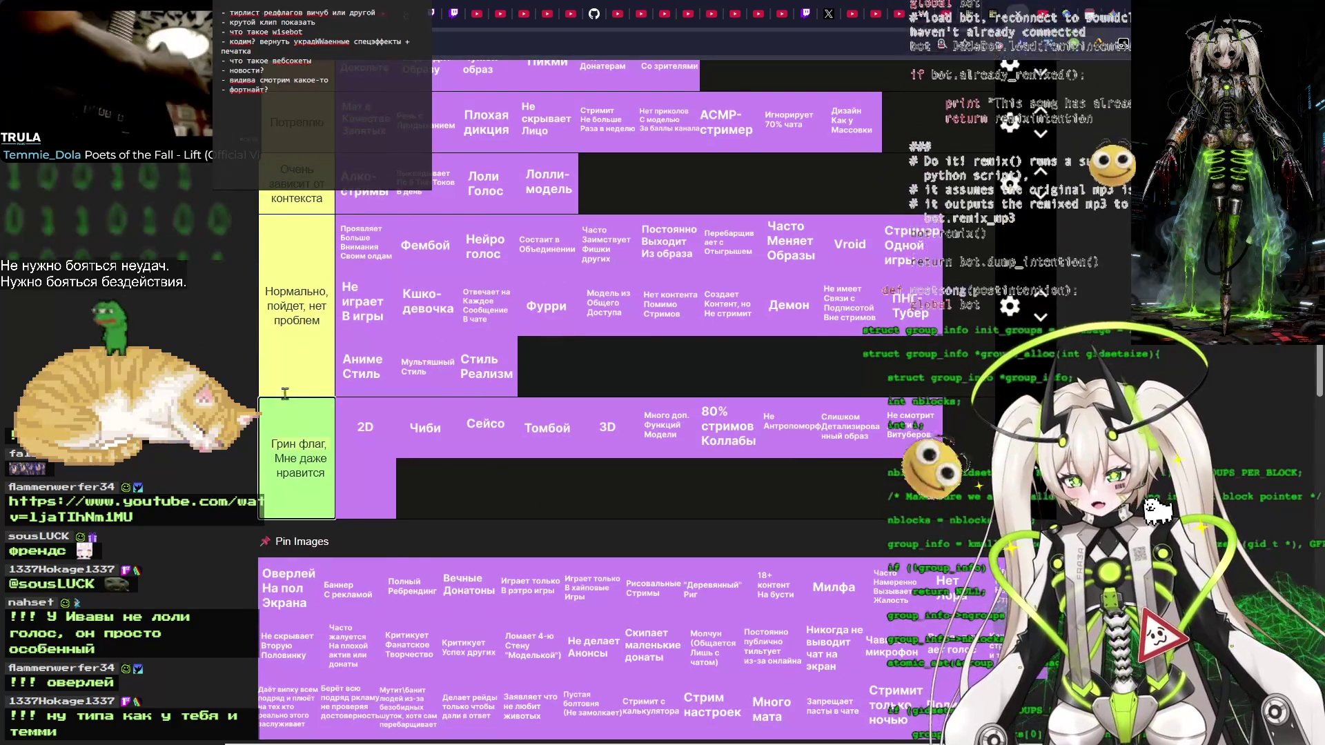
# Place Оверлей На пол Экрана in the green-flag tier and Баннер с рекламой in Нормально.
pyautogui.moveTo(284, 588)
pyautogui.mouseDown()
pyautogui.moveTo(528, 489)
pyautogui.moveTo(466, 491)
pyautogui.moveTo(564, 514)
pyautogui.mouseUp()
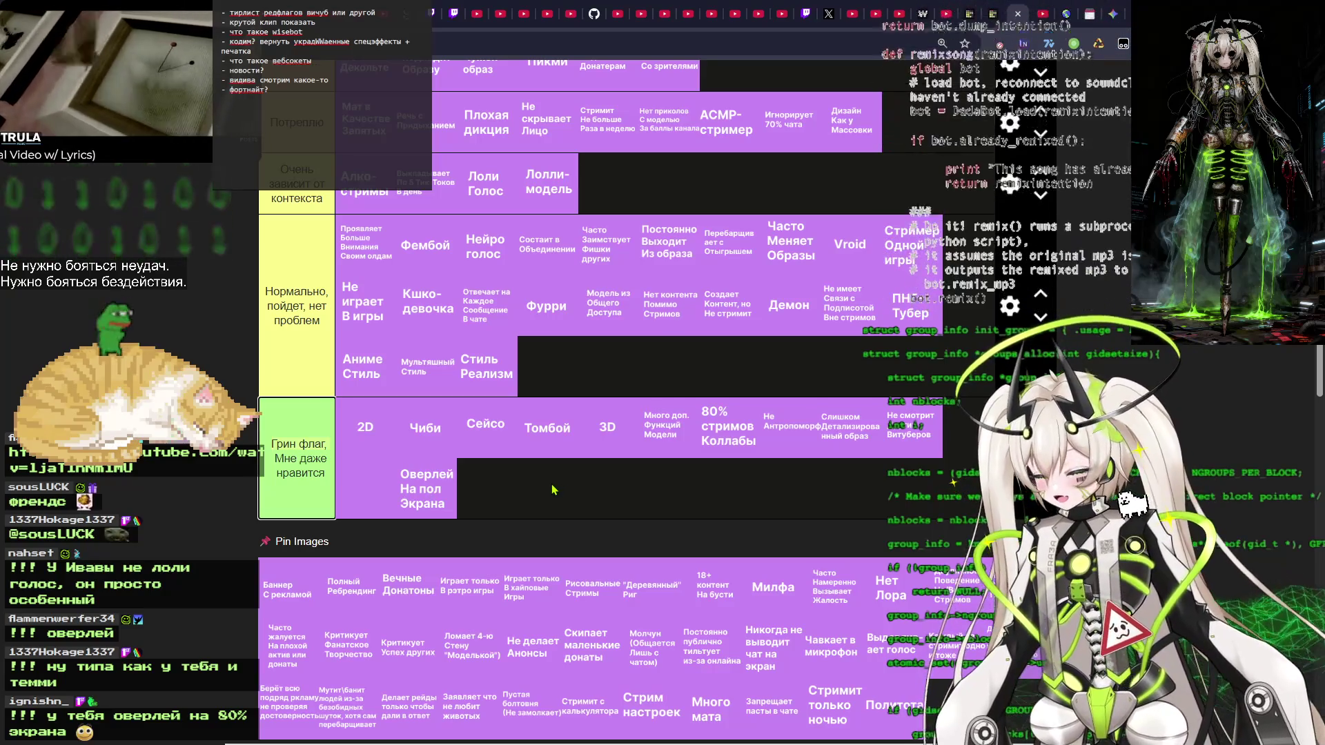
pyautogui.scroll(-2, 326, 497)
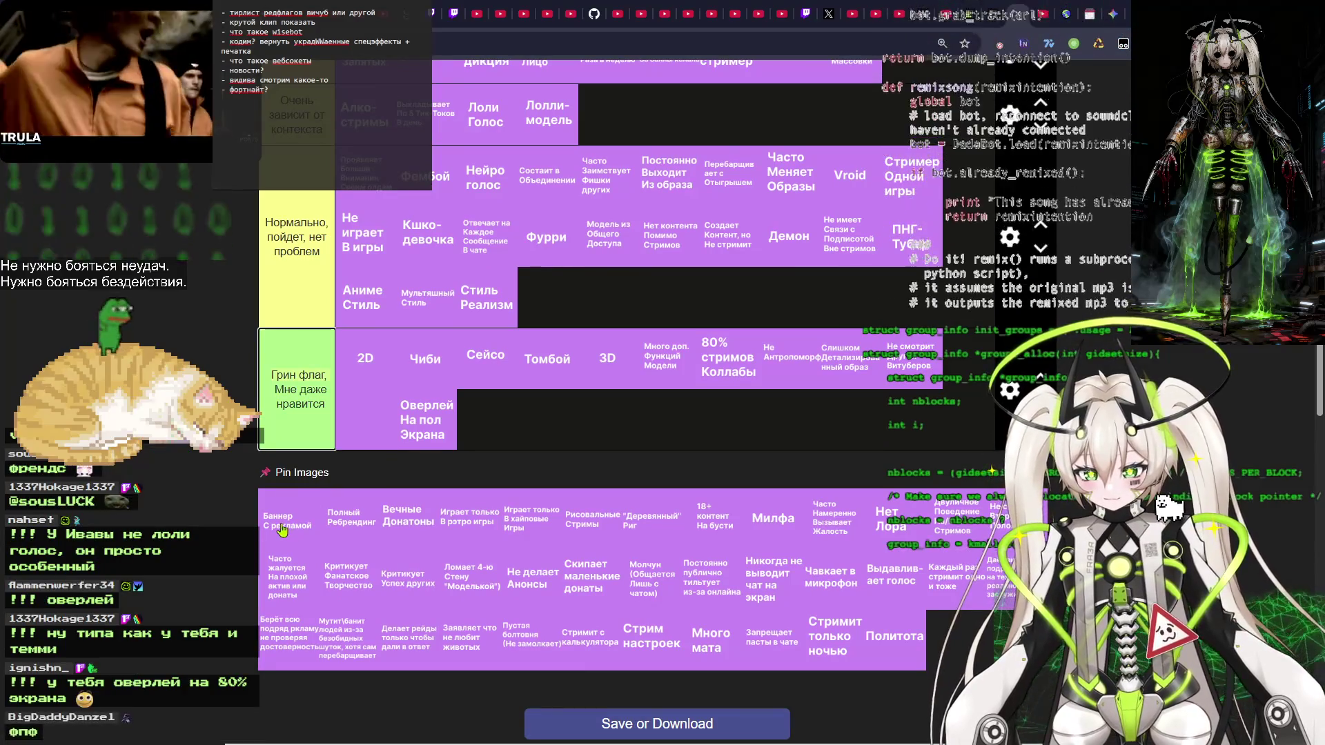
pyautogui.moveTo(279, 528)
pyautogui.mouseDown()
pyautogui.moveTo(752, 642)
pyautogui.moveTo(317, 638)
pyautogui.moveTo(544, 294)
pyautogui.moveTo(595, 298)
pyautogui.moveTo(556, 308)
pyautogui.mouseUp()
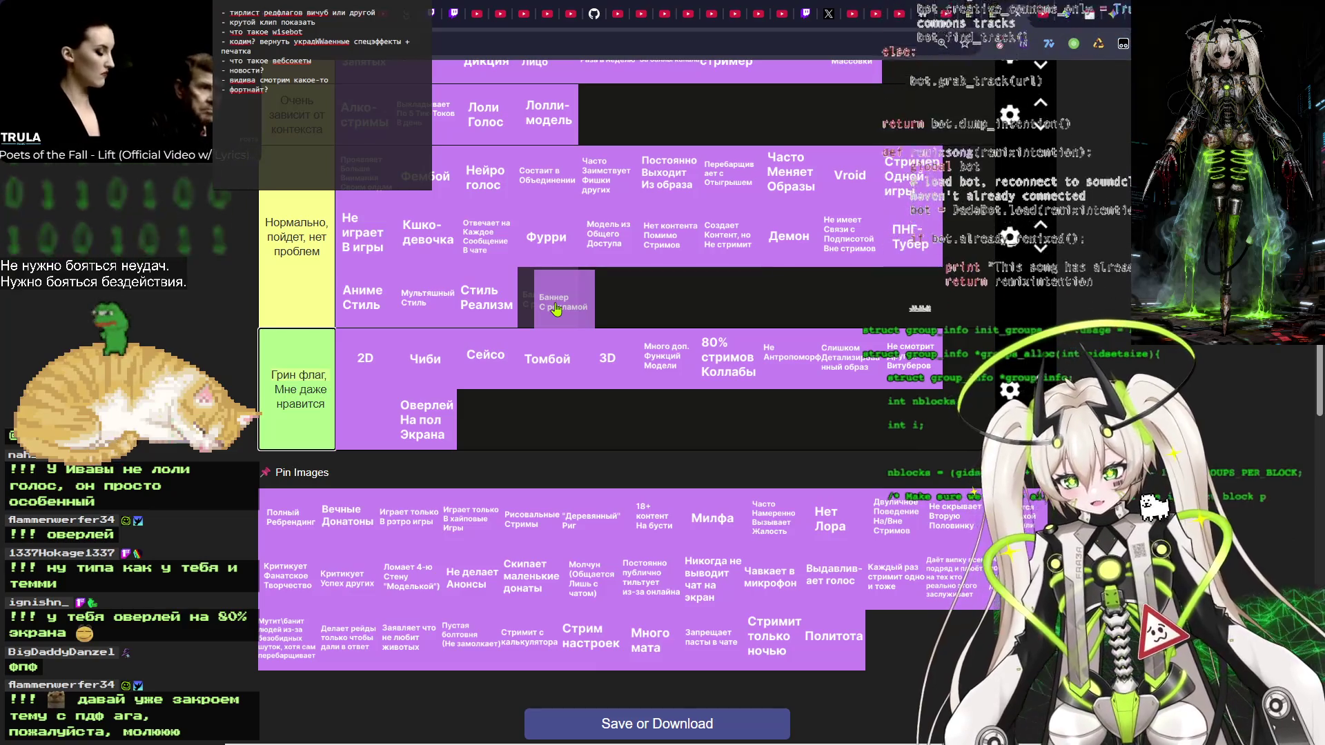
pyautogui.moveTo(556, 308); pyautogui.dragTo(556, 308)
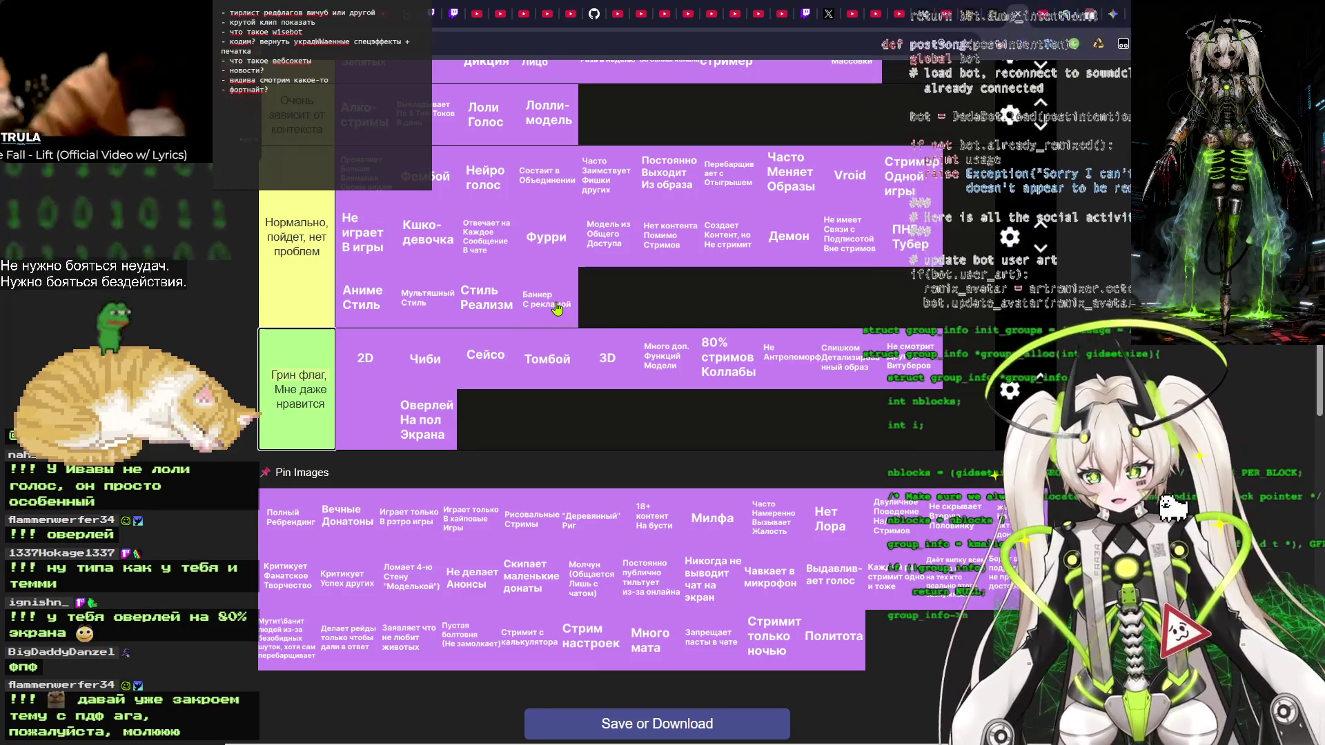
pyautogui.scroll(2, 576, 293)
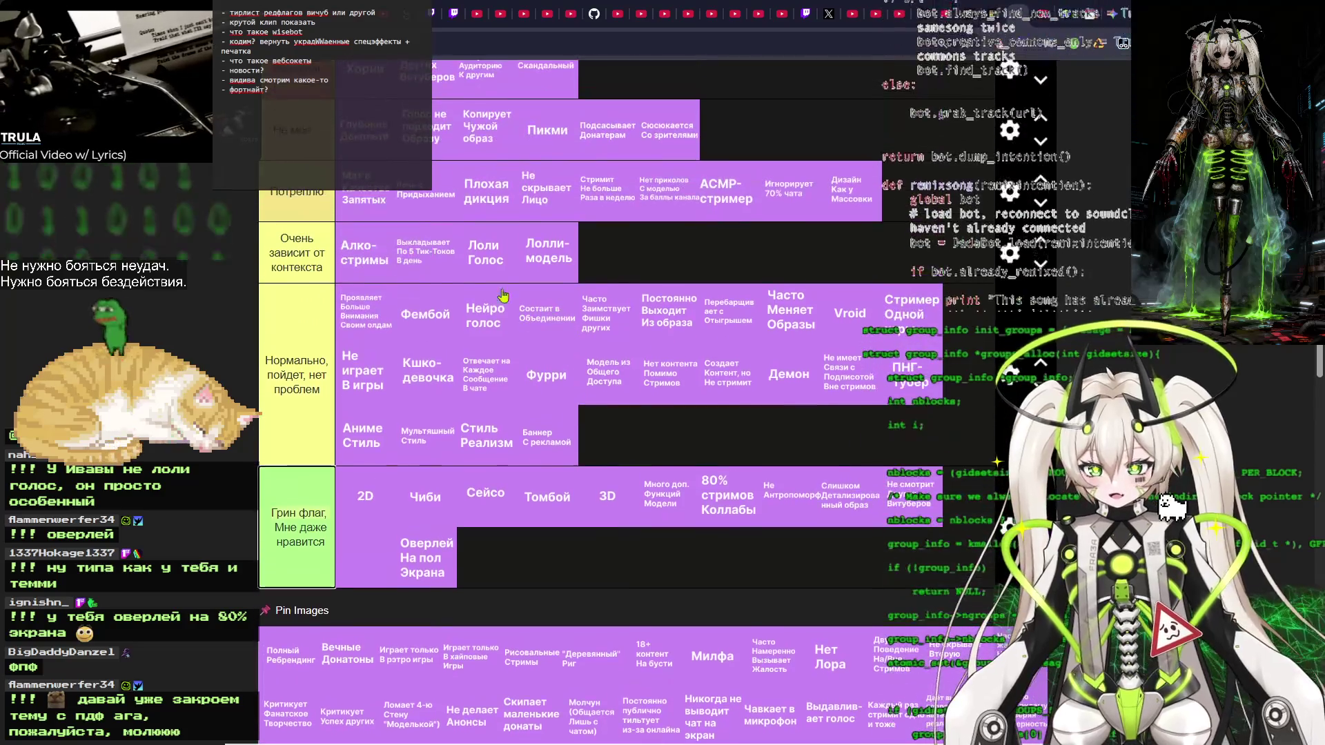
pyautogui.scroll(-1, 538, 257)
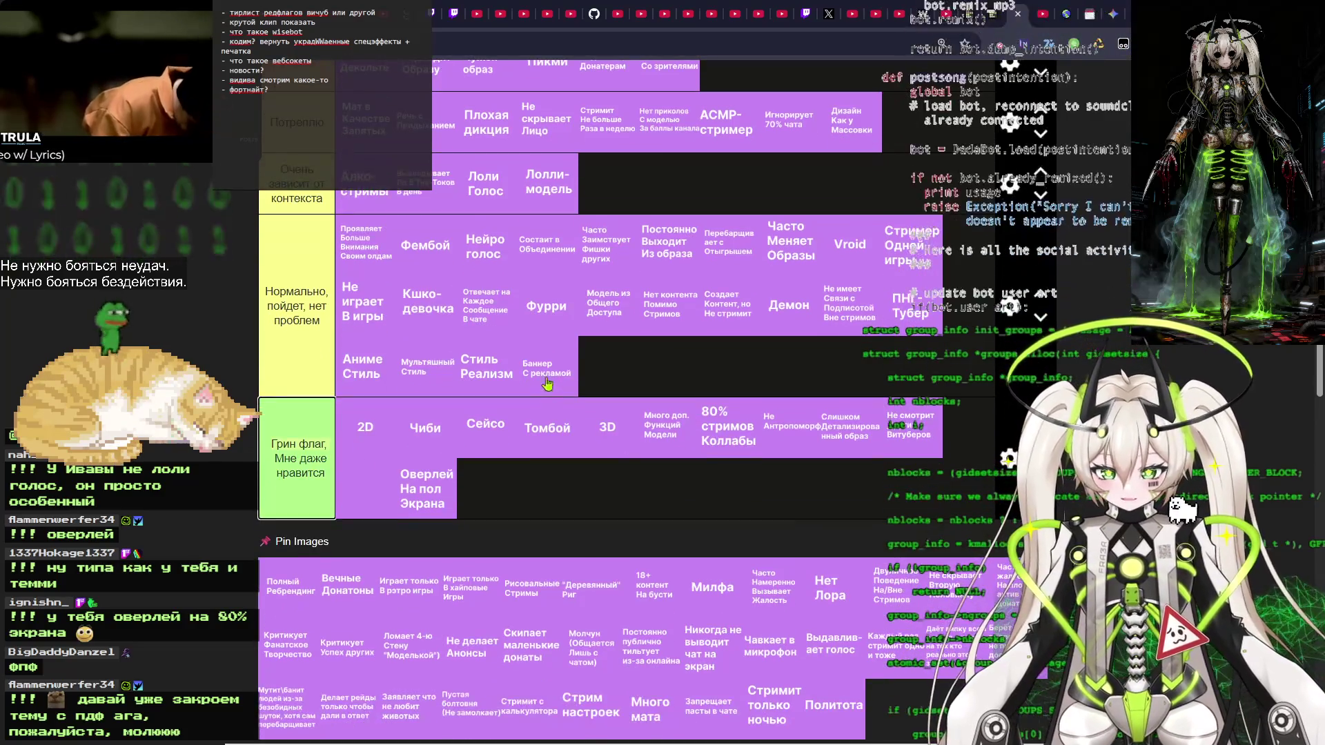
pyautogui.moveTo(550, 365)
pyautogui.mouseDown()
pyautogui.moveTo(545, 304)
pyautogui.moveTo(545, 366)
pyautogui.moveTo(597, 330)
pyautogui.moveTo(605, 353)
pyautogui.mouseUp()
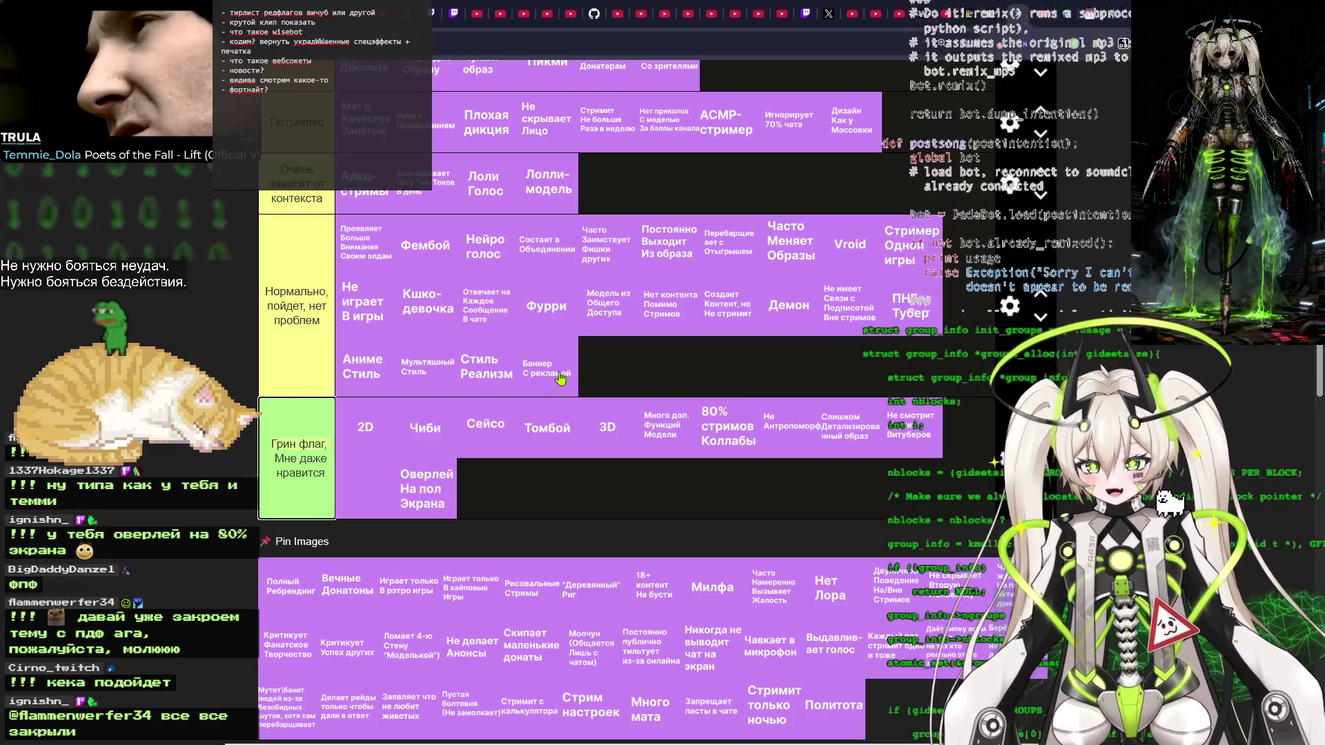
pyautogui.moveTo(543, 379)
pyautogui.mouseDown()
pyautogui.moveTo(557, 373)
pyautogui.moveTo(438, 366)
pyautogui.moveTo(528, 328)
pyautogui.moveTo(607, 321)
pyautogui.moveTo(583, 320)
pyautogui.moveTo(592, 368)
pyautogui.moveTo(549, 385)
pyautogui.moveTo(556, 361)
pyautogui.moveTo(559, 388)
pyautogui.moveTo(549, 373)
pyautogui.mouseUp()
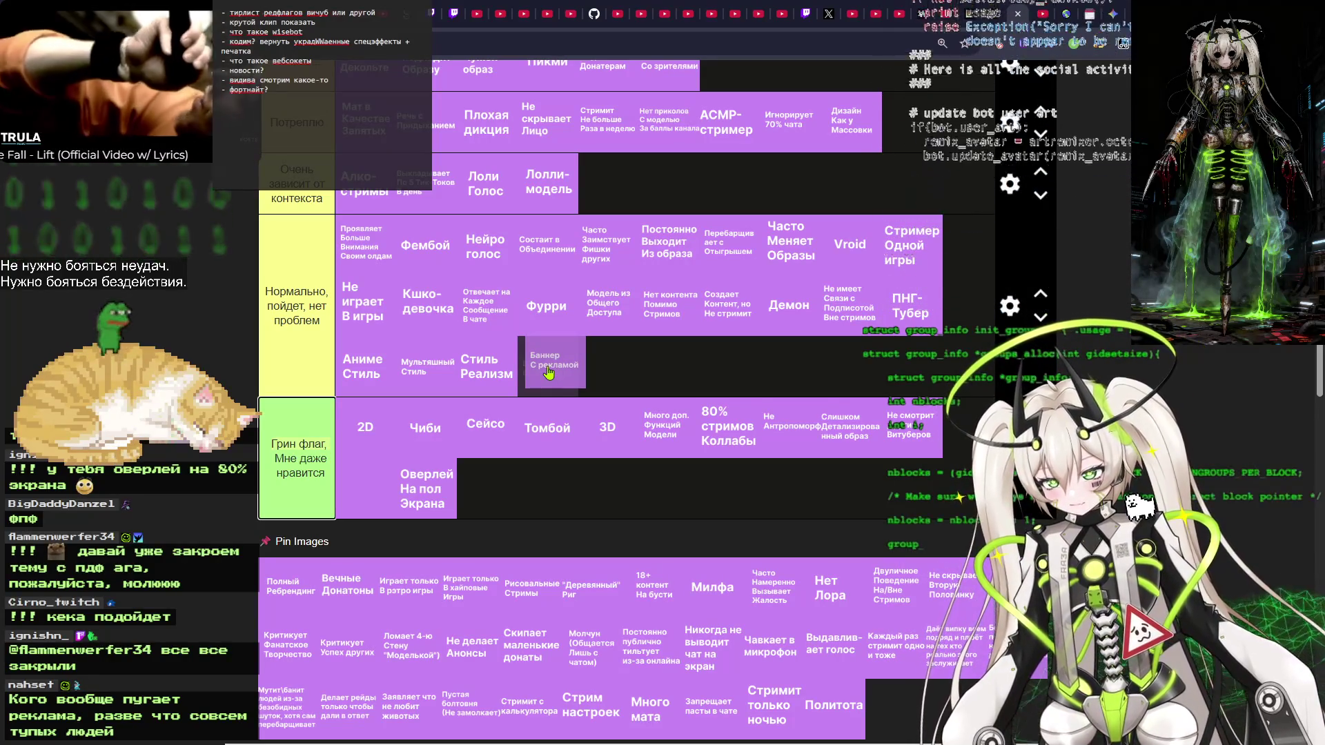
# Reorder Нормально so Стиль Реализм precedes Мультяшный Стиль and Баннер с рекламой ends it.
pyautogui.moveTo(549, 372); pyautogui.dragTo(549, 362)
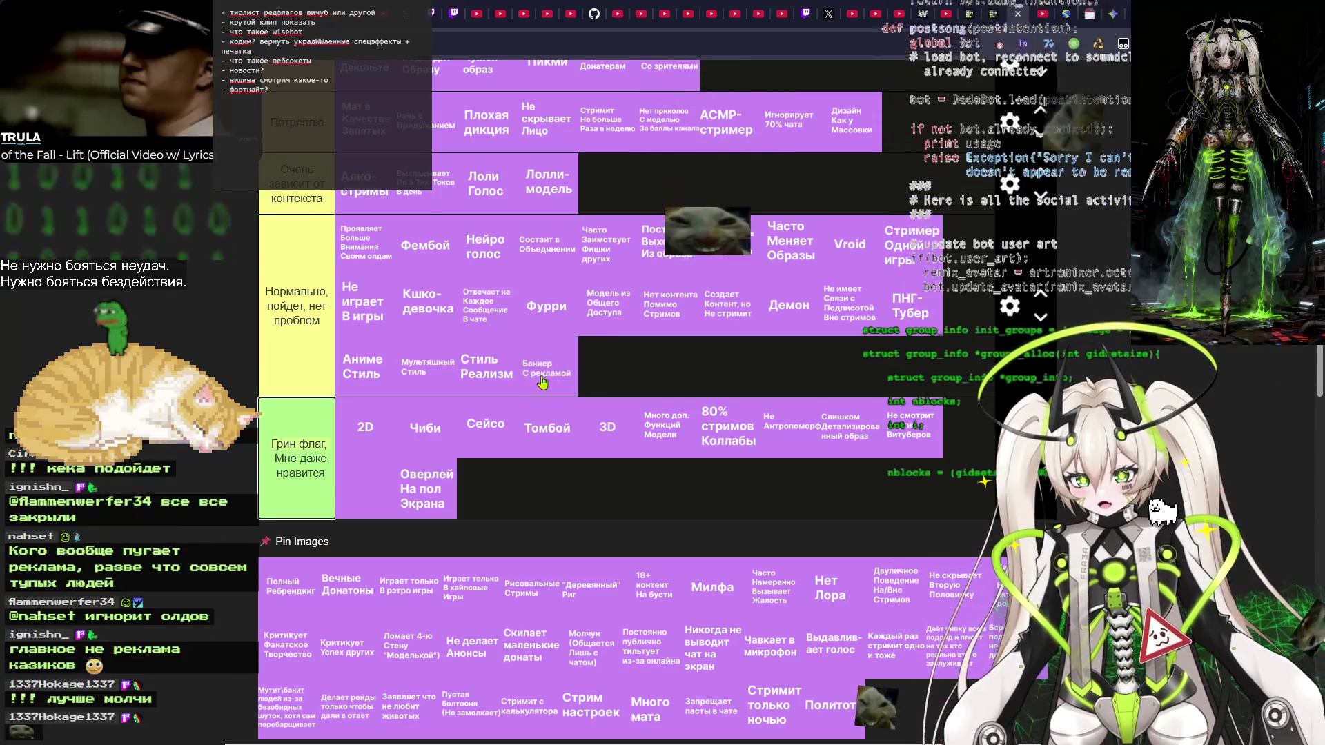
pyautogui.moveTo(544, 378); pyautogui.dragTo(598, 307)
pyautogui.moveTo(545, 373)
pyautogui.mouseDown()
pyautogui.moveTo(541, 295)
pyautogui.moveTo(540, 354)
pyautogui.moveTo(486, 370)
pyautogui.mouseUp()
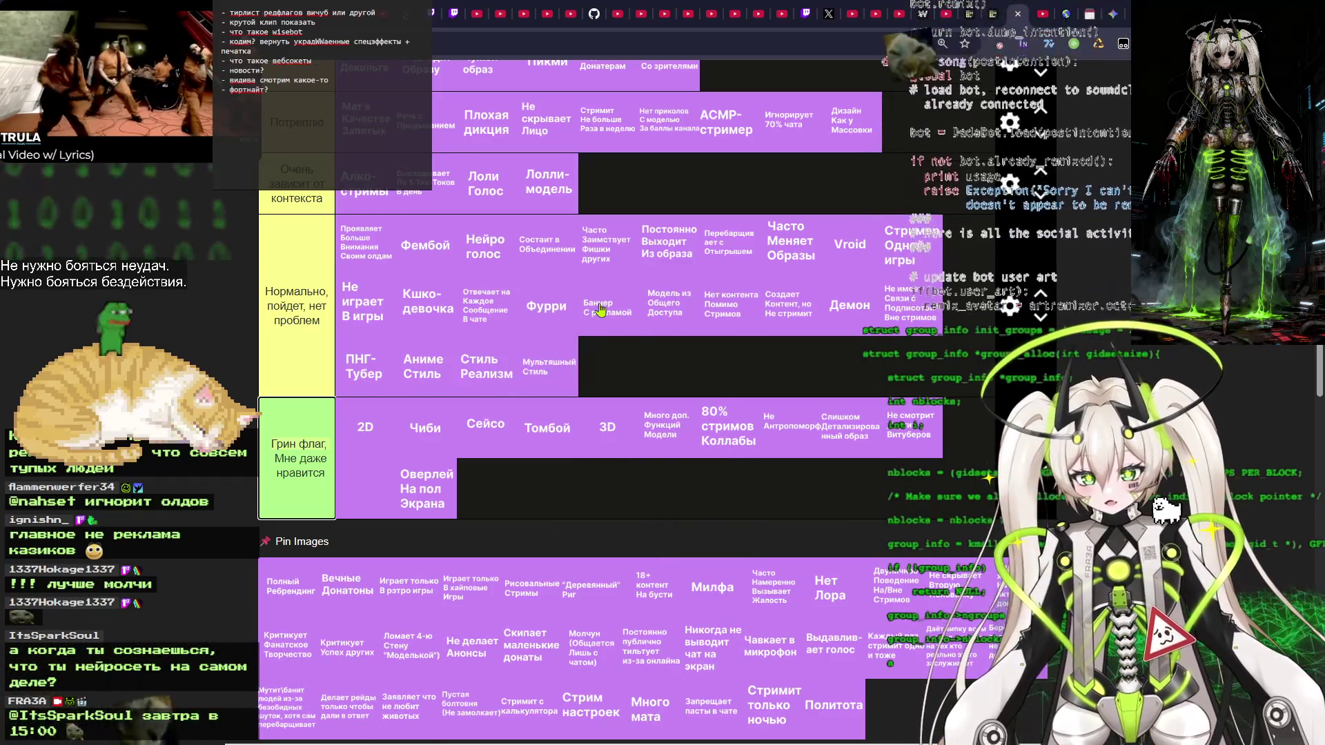
pyautogui.moveTo(600, 310); pyautogui.dragTo(548, 370)
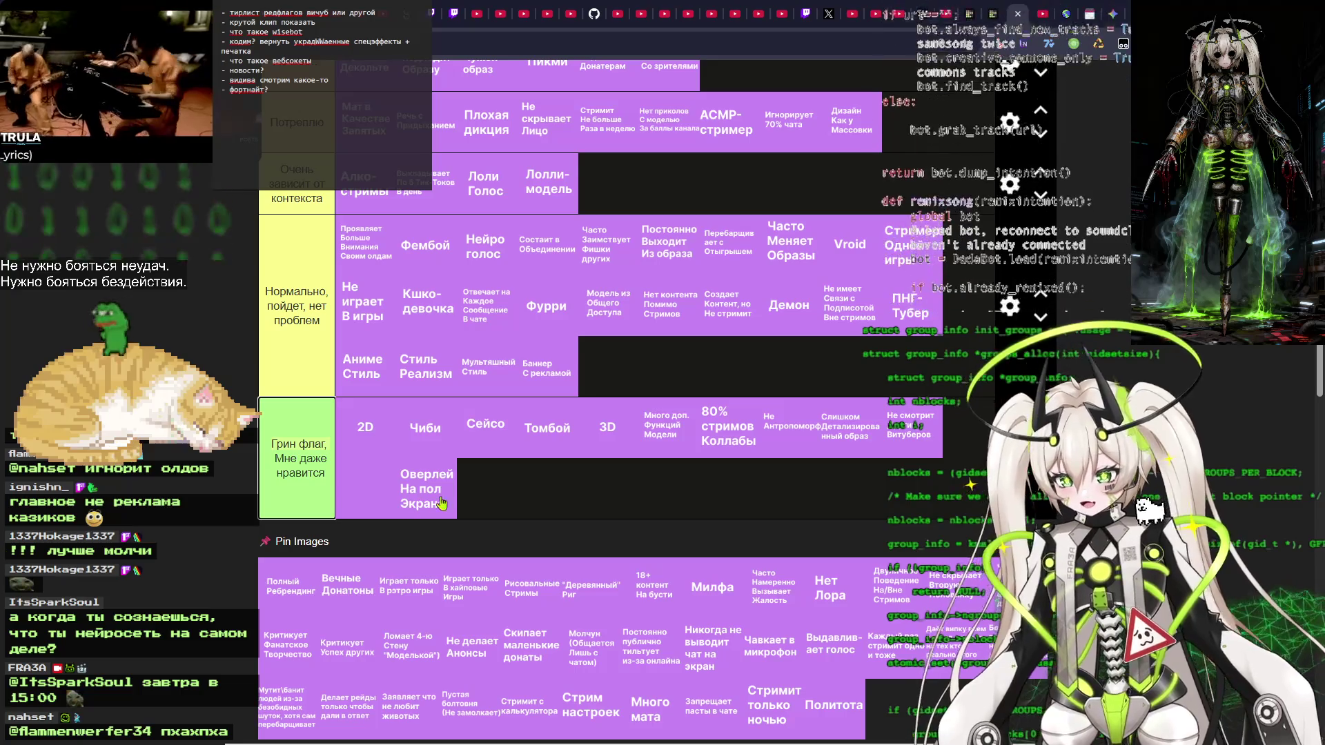
pyautogui.scroll(-1, 307, 497)
pyautogui.moveTo(280, 529)
pyautogui.mouseDown()
pyautogui.moveTo(538, 447)
pyautogui.moveTo(585, 313)
pyautogui.moveTo(482, 428)
pyautogui.moveTo(597, 311)
pyautogui.moveTo(524, 373)
pyautogui.moveTo(501, 433)
pyautogui.moveTo(481, 430)
pyautogui.moveTo(495, 425)
pyautogui.mouseUp()
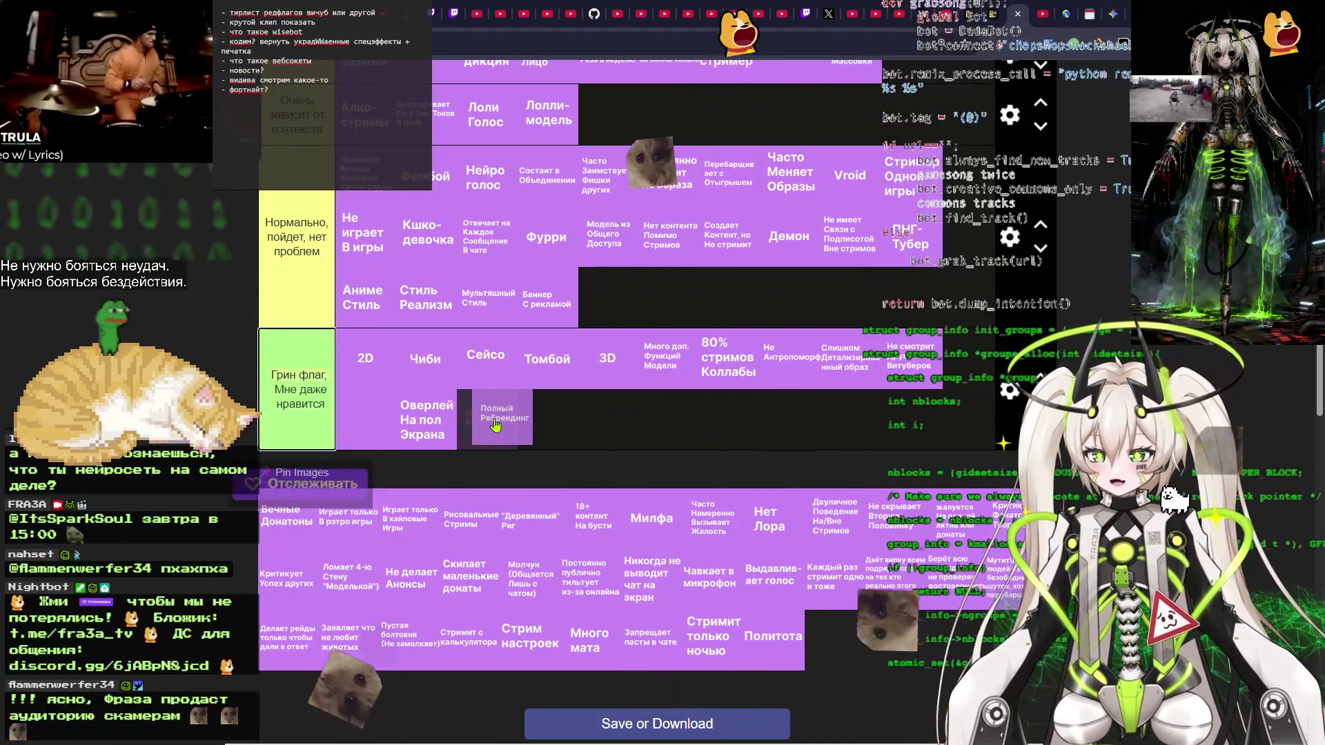
# Drop Полный Ребрендинг in the green-flag tier, try it in Нормально, then carry it back.
pyautogui.moveTo(495, 426); pyautogui.dragTo(498, 428)
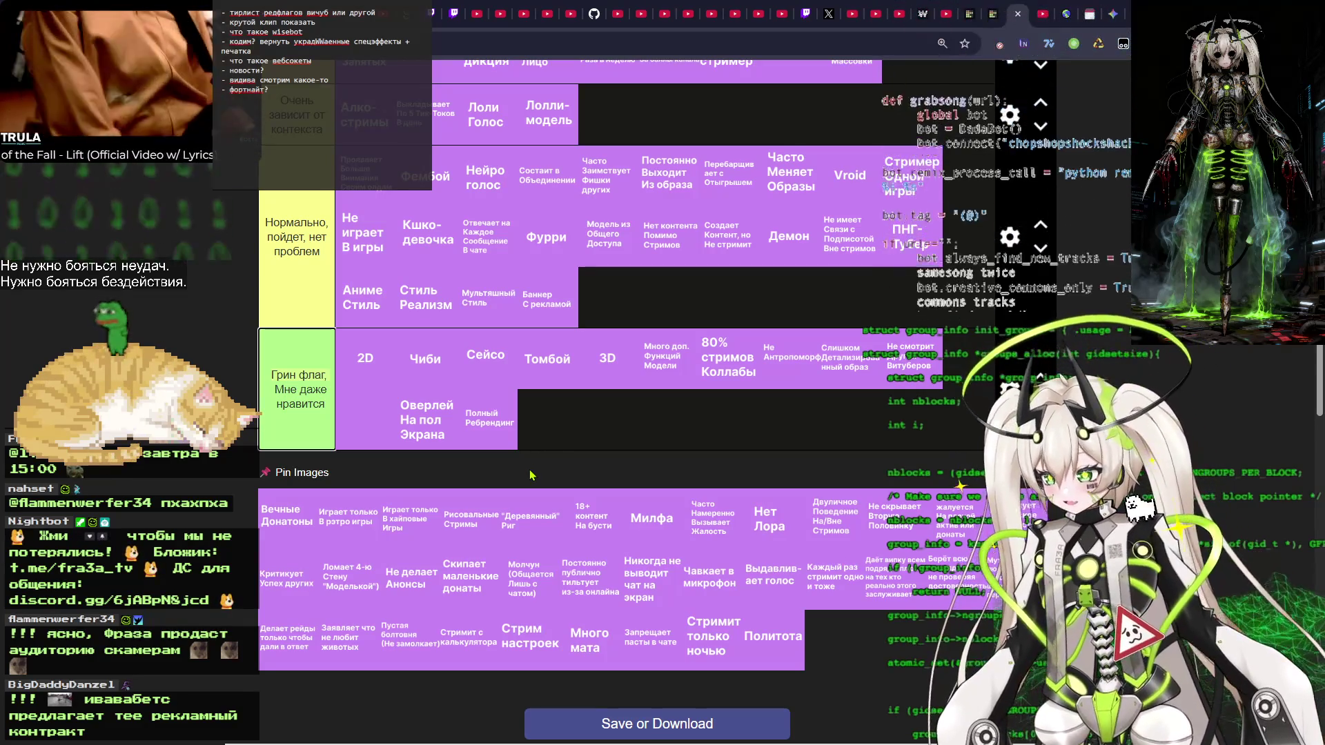
pyautogui.moveTo(493, 428)
pyautogui.mouseDown()
pyautogui.moveTo(614, 303)
pyautogui.moveTo(634, 228)
pyautogui.moveTo(625, 262)
pyautogui.moveTo(644, 301)
pyautogui.moveTo(611, 301)
pyautogui.moveTo(635, 297)
pyautogui.moveTo(621, 296)
pyautogui.mouseUp()
pyautogui.scroll(3, 681, 293)
pyautogui.scroll(-2, 680, 293)
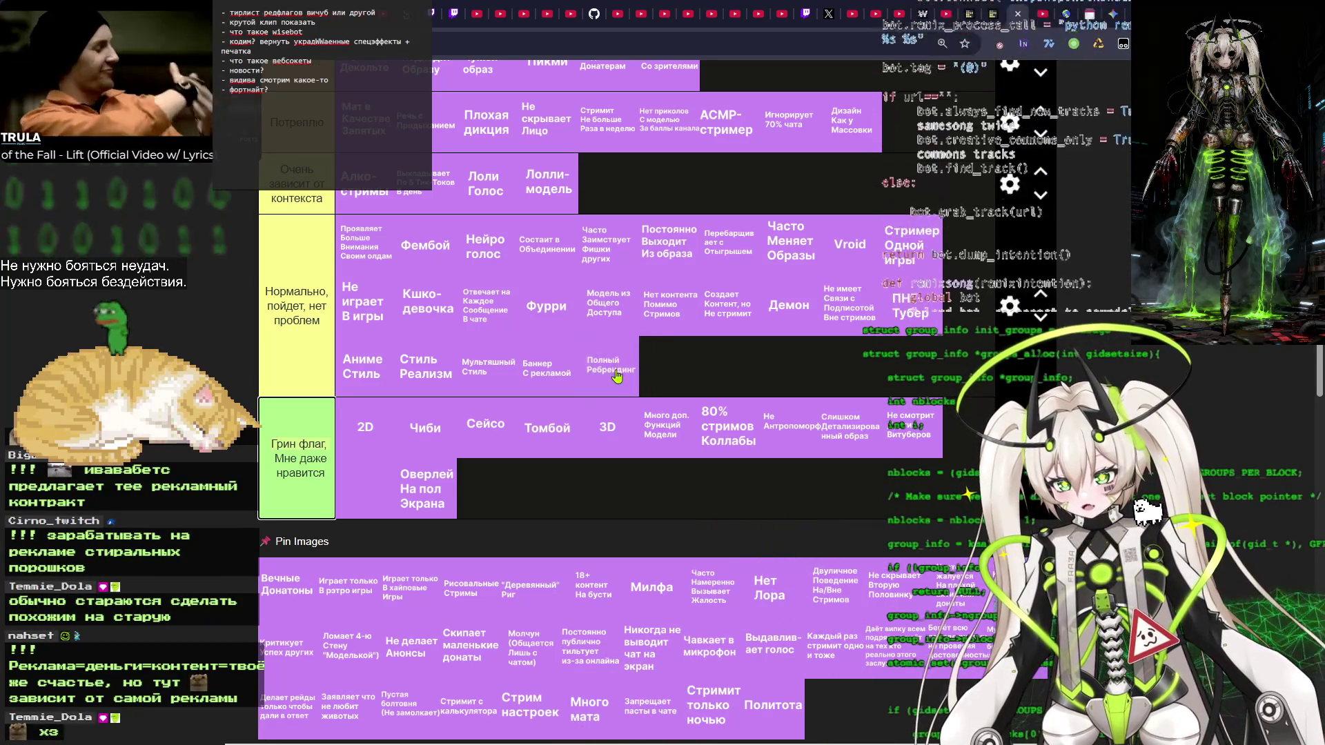
pyautogui.moveTo(610, 376)
pyautogui.mouseDown()
pyautogui.moveTo(494, 483)
pyautogui.moveTo(524, 509)
pyautogui.mouseUp()
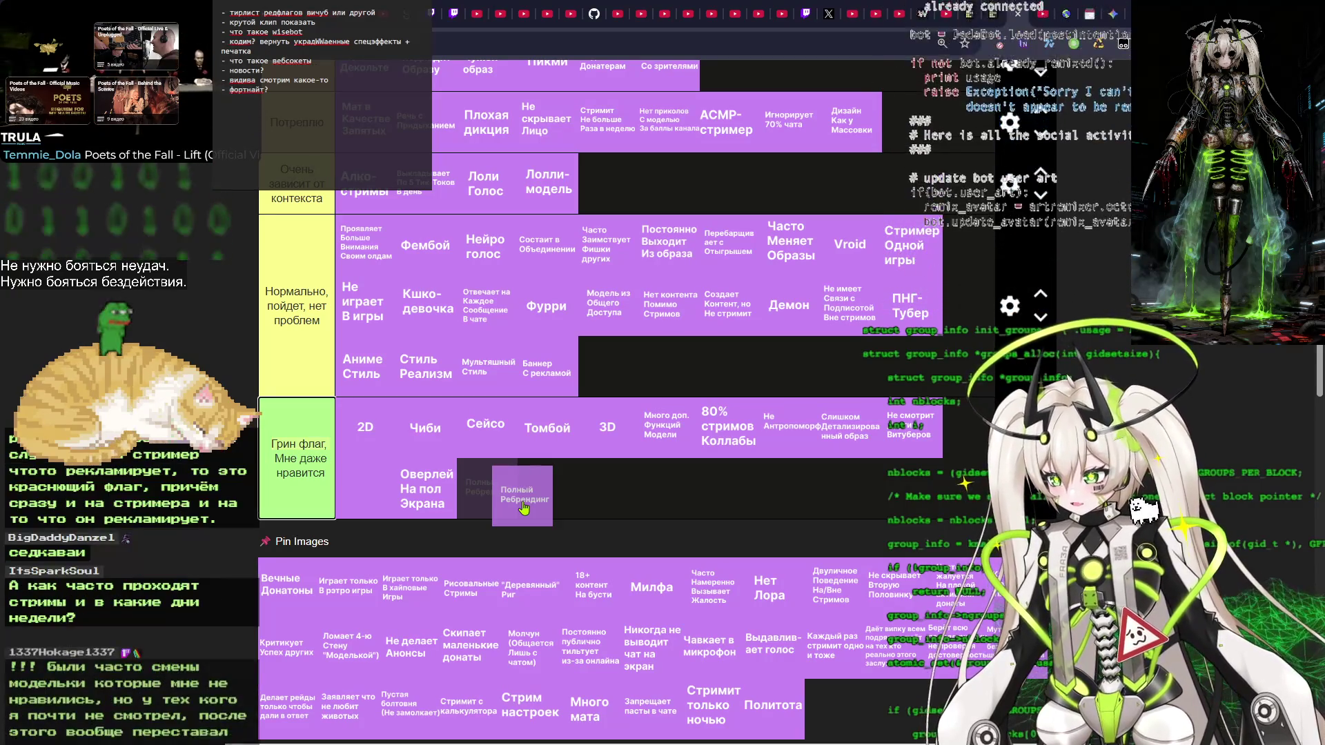
# Settle Полный Ребрендинг in the green-flag tier right after Оверлей На пол Экрана.
pyautogui.moveTo(526, 509); pyautogui.dragTo(511, 497)
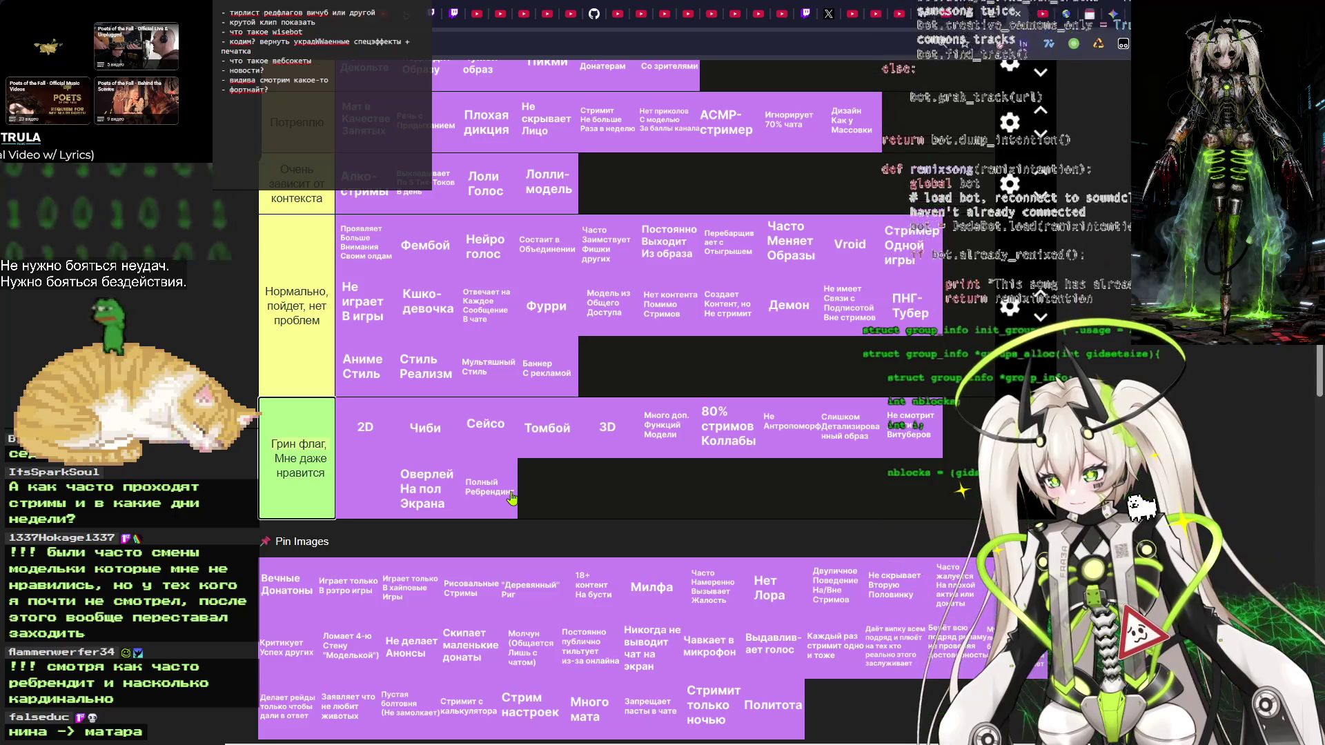
pyautogui.moveTo(492, 496); pyautogui.dragTo(492, 495)
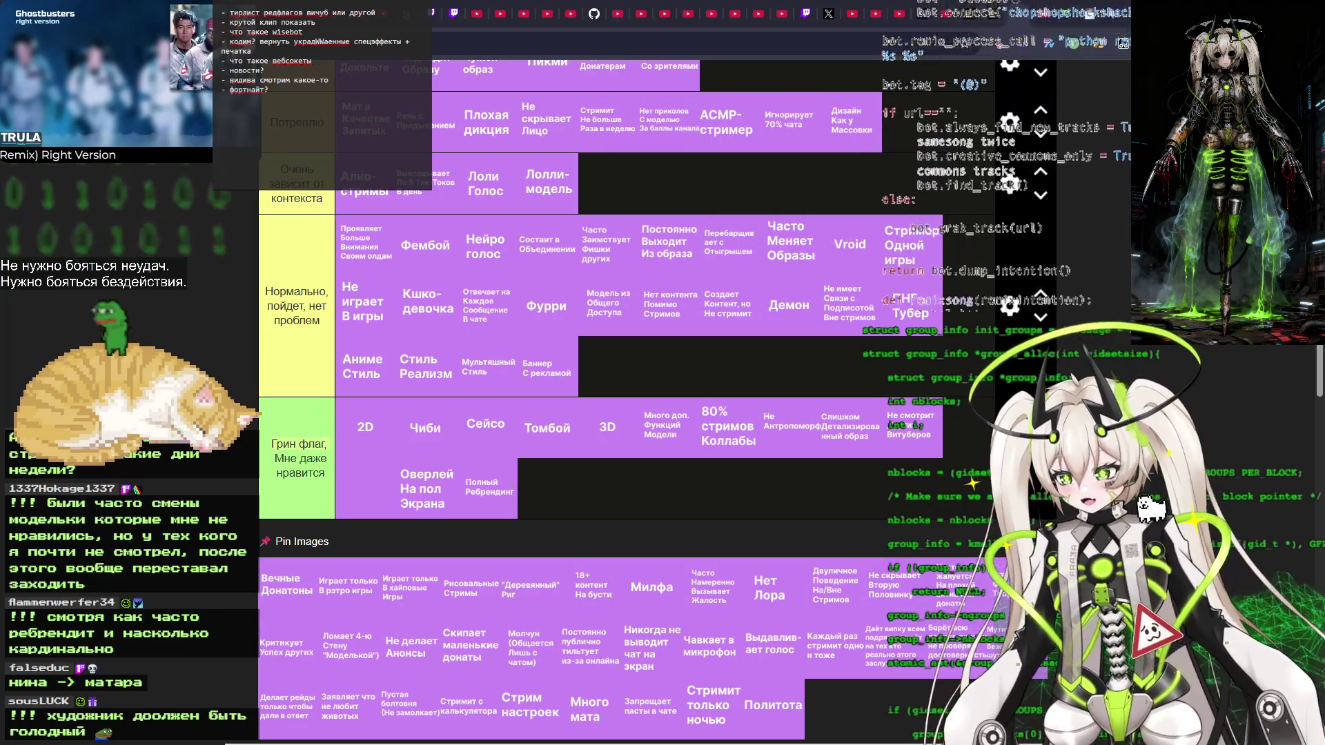
pyautogui.moveTo(467, 509)
pyautogui.mouseDown()
pyautogui.moveTo(552, 493)
pyautogui.moveTo(464, 496)
pyautogui.mouseUp()
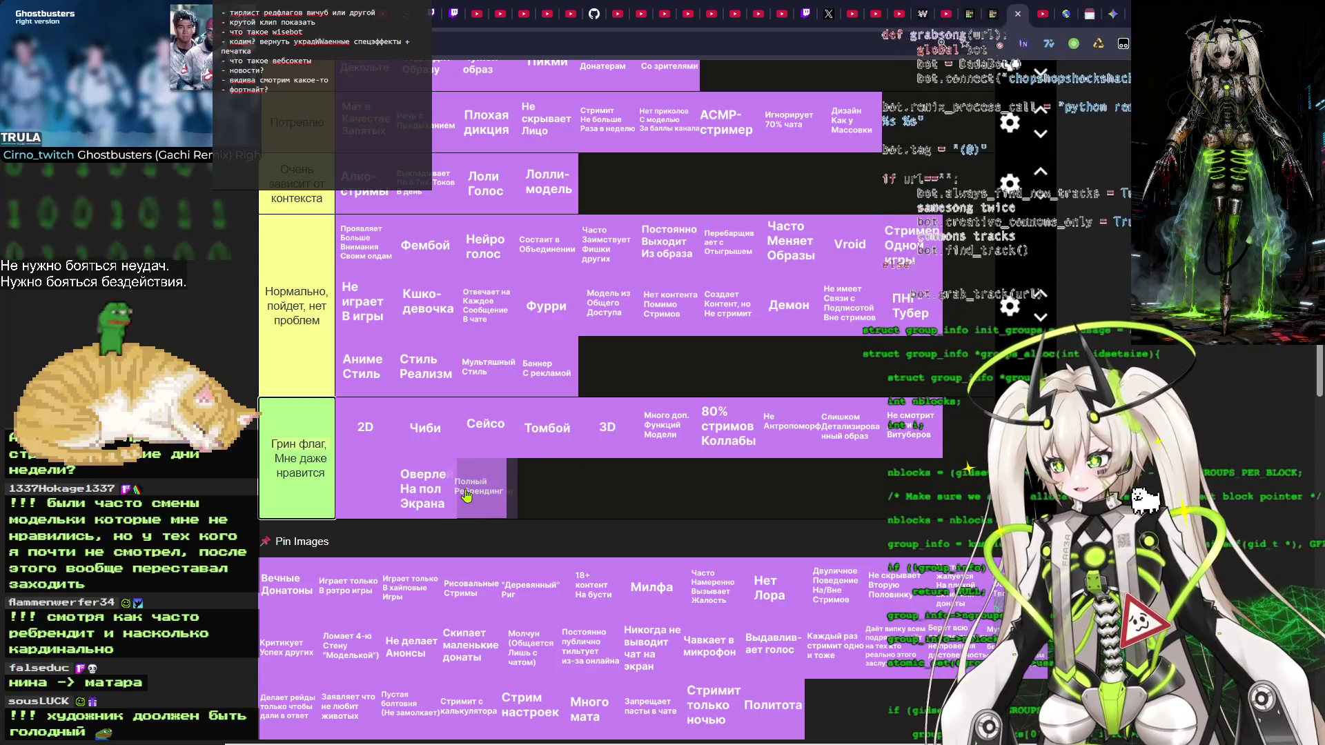
pyautogui.moveTo(470, 494)
pyautogui.mouseDown()
pyautogui.moveTo(503, 490)
pyautogui.moveTo(492, 515)
pyautogui.moveTo(535, 512)
pyautogui.moveTo(512, 496)
pyautogui.moveTo(493, 506)
pyautogui.mouseUp()
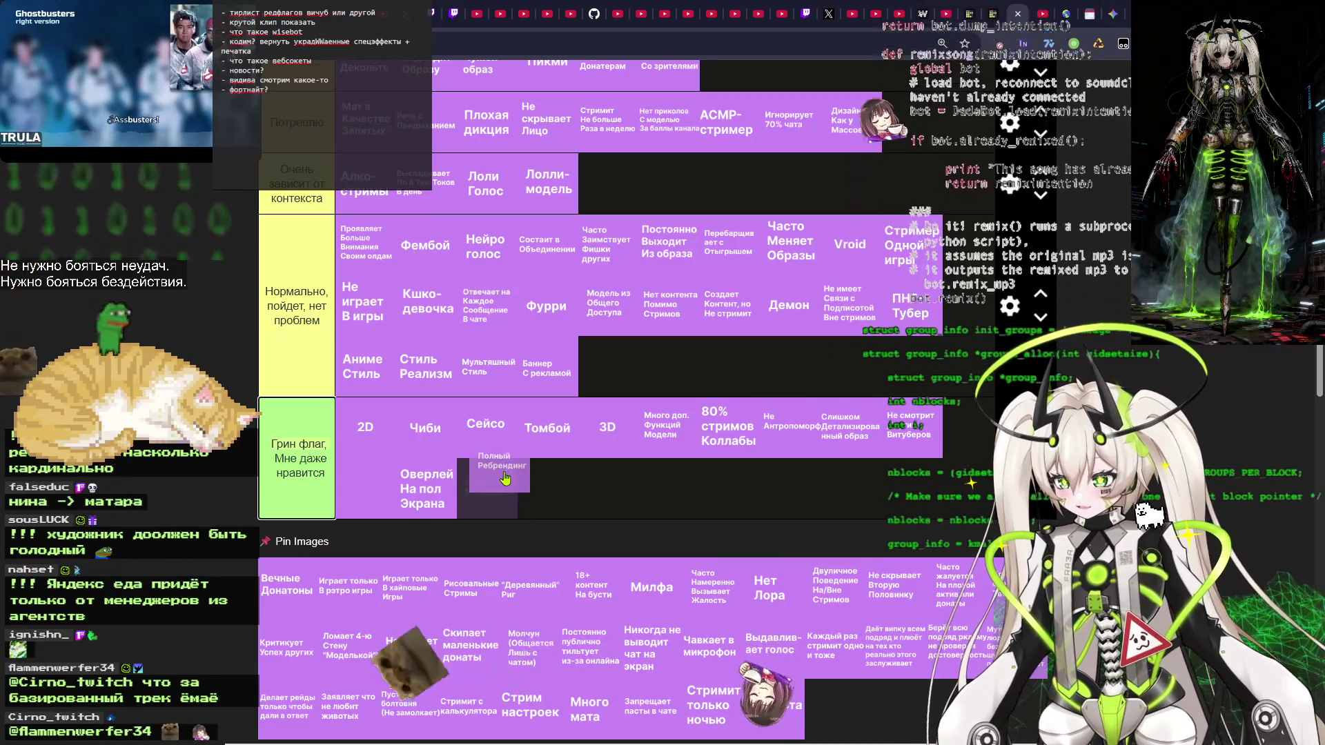
pyautogui.moveTo(493, 505)
pyautogui.mouseDown()
pyautogui.moveTo(509, 453)
pyautogui.moveTo(510, 484)
pyautogui.moveTo(491, 491)
pyautogui.mouseUp()
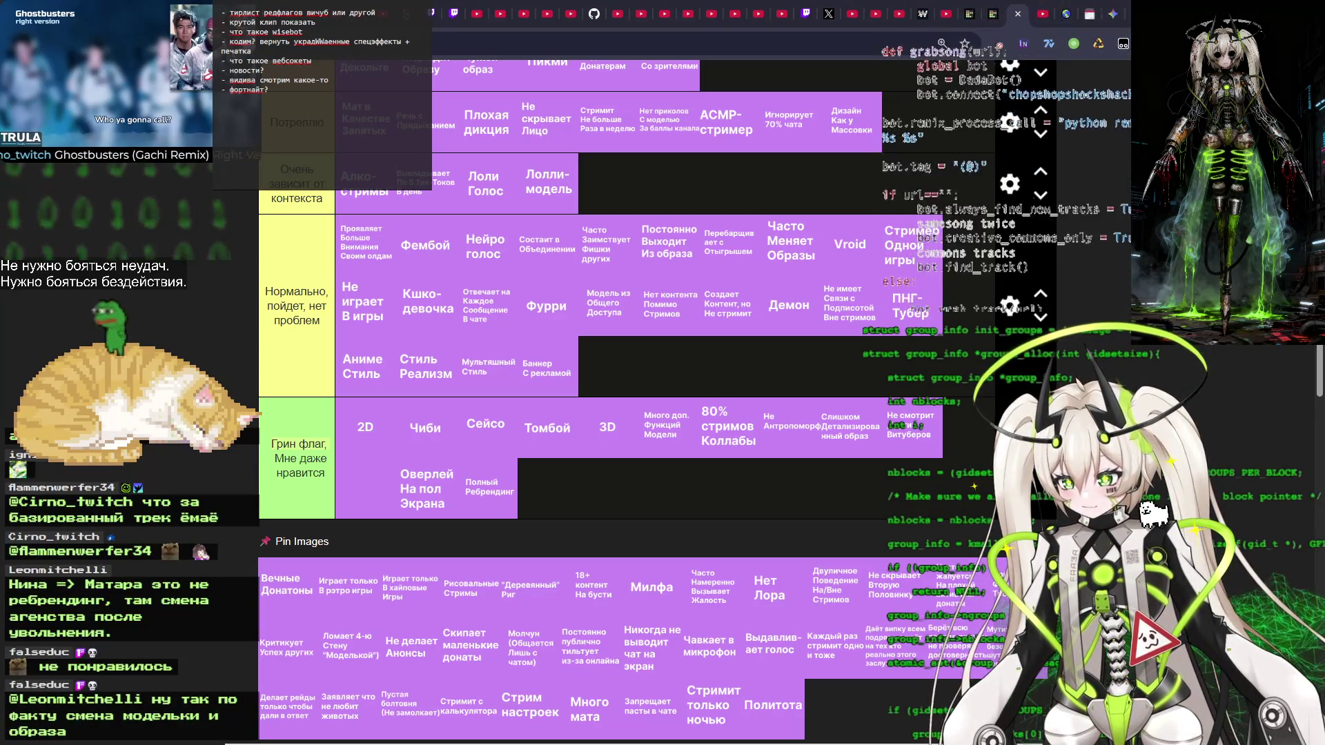
pyautogui.scroll(-2, 275, 469)
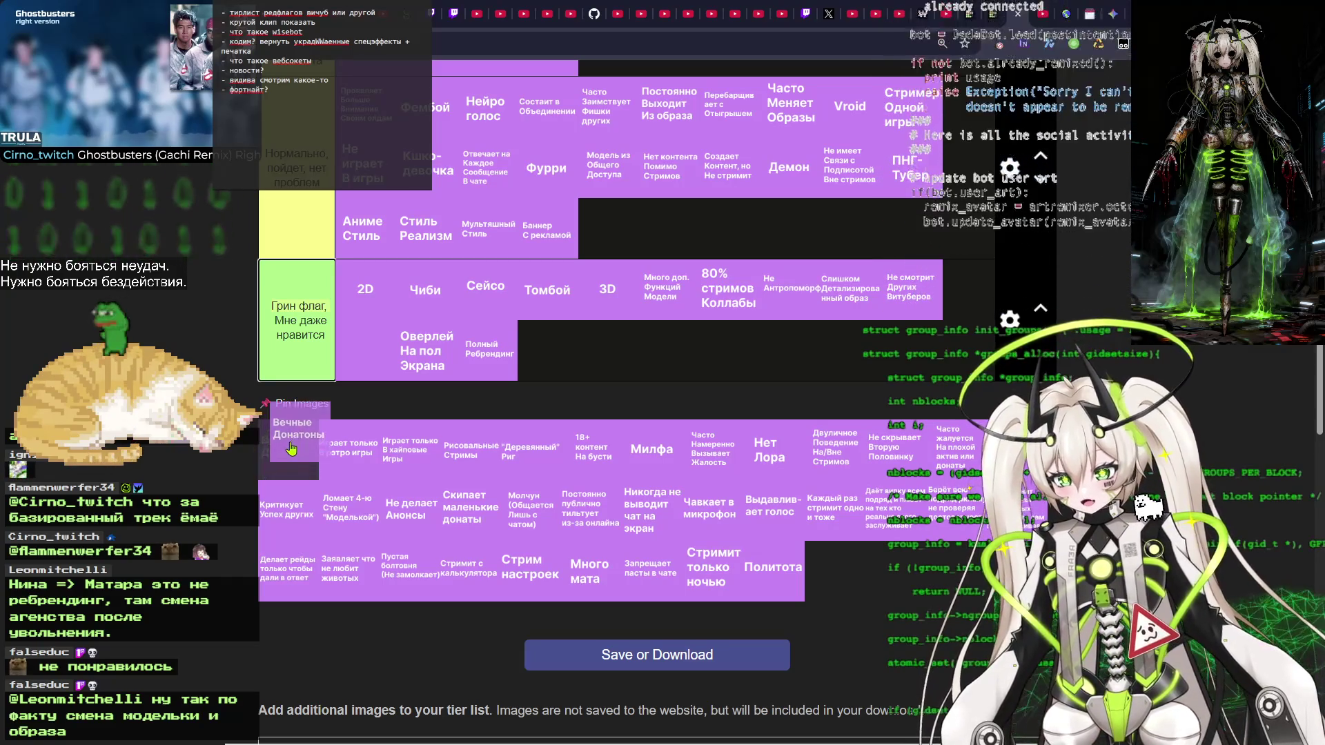
# Place Вечные Донатоны in the yellow Нормально tier right after Баннер С рекламой.
pyautogui.moveTo(280, 468)
pyautogui.mouseDown()
pyautogui.moveTo(259, 459)
pyautogui.moveTo(303, 454)
pyautogui.moveTo(265, 456)
pyautogui.moveTo(284, 460)
pyautogui.moveTo(276, 442)
pyautogui.moveTo(285, 464)
pyautogui.moveTo(282, 453)
pyautogui.mouseUp()
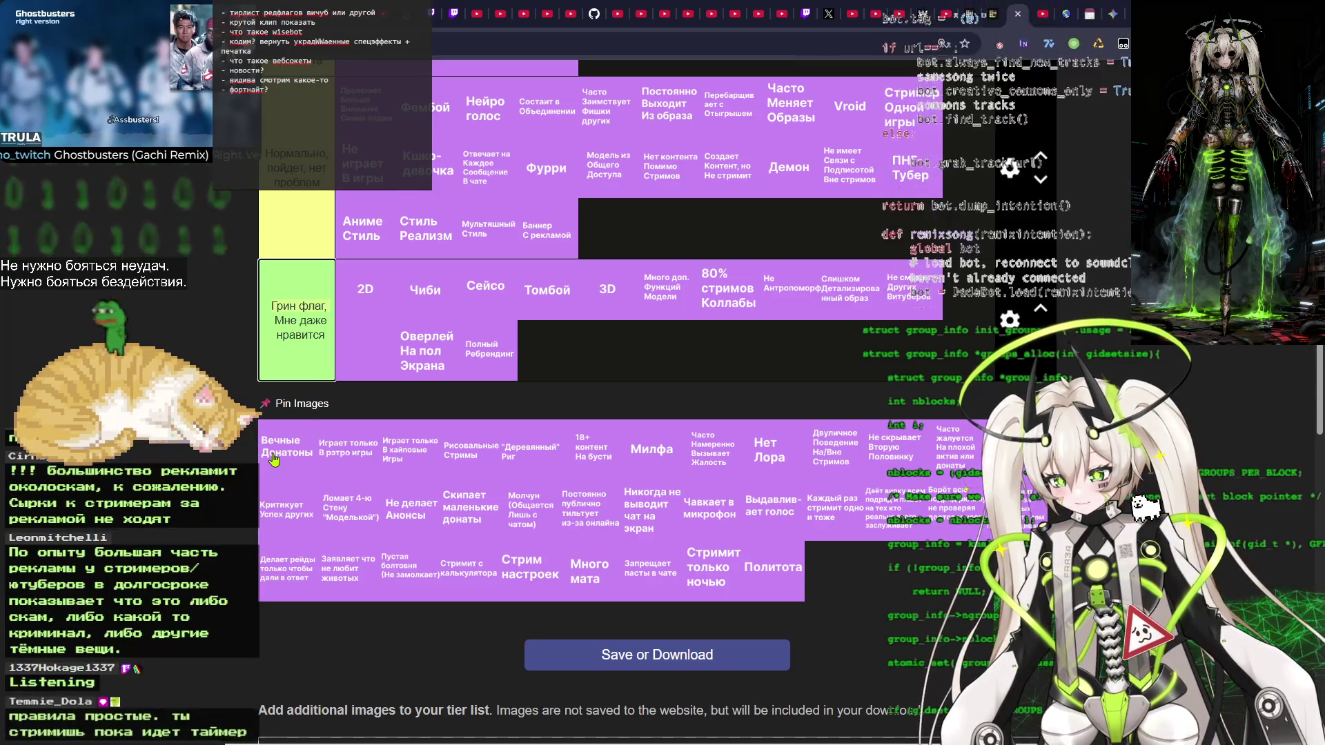
pyautogui.moveTo(274, 432)
pyautogui.mouseDown()
pyautogui.moveTo(278, 456)
pyautogui.moveTo(395, 356)
pyautogui.mouseUp()
pyautogui.moveTo(548, 229)
pyautogui.mouseDown()
pyautogui.moveTo(576, 231)
pyautogui.moveTo(552, 240)
pyautogui.moveTo(552, 203)
pyautogui.moveTo(608, 178)
pyautogui.moveTo(552, 237)
pyautogui.moveTo(538, 231)
pyautogui.moveTo(572, 200)
pyautogui.moveTo(555, 244)
pyautogui.moveTo(546, 238)
pyautogui.mouseUp()
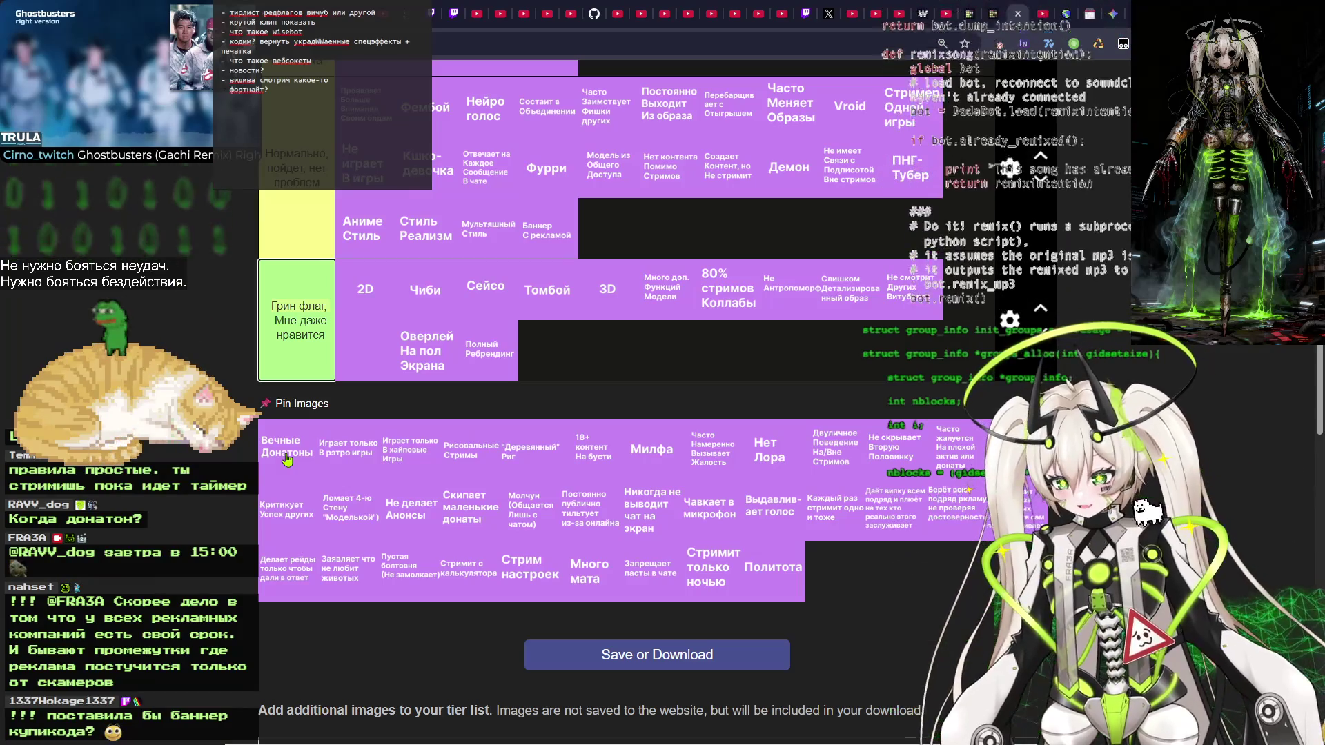
pyautogui.moveTo(558, 238)
pyautogui.mouseDown()
pyautogui.moveTo(538, 236)
pyautogui.moveTo(561, 236)
pyautogui.mouseUp()
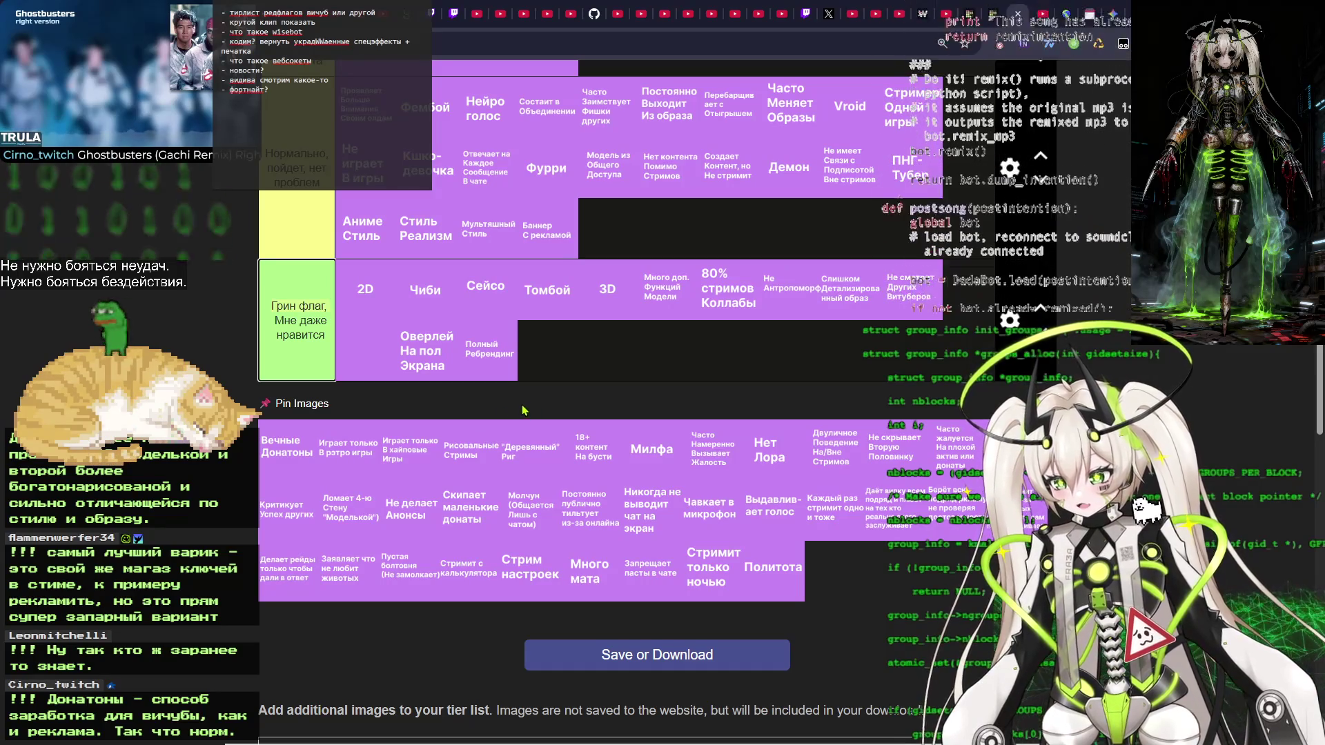
pyautogui.moveTo(289, 453)
pyautogui.mouseDown()
pyautogui.moveTo(338, 408)
pyautogui.moveTo(538, 348)
pyautogui.moveTo(587, 358)
pyautogui.moveTo(606, 238)
pyautogui.mouseUp()
pyautogui.scroll(2, 614, 276)
# Move Вечные Донатоны from Нормально to the Потреплю tier, after Дизайн Как у Массовки.
pyautogui.moveTo(616, 376)
pyautogui.mouseDown()
pyautogui.moveTo(635, 364)
pyautogui.moveTo(617, 367)
pyautogui.mouseUp()
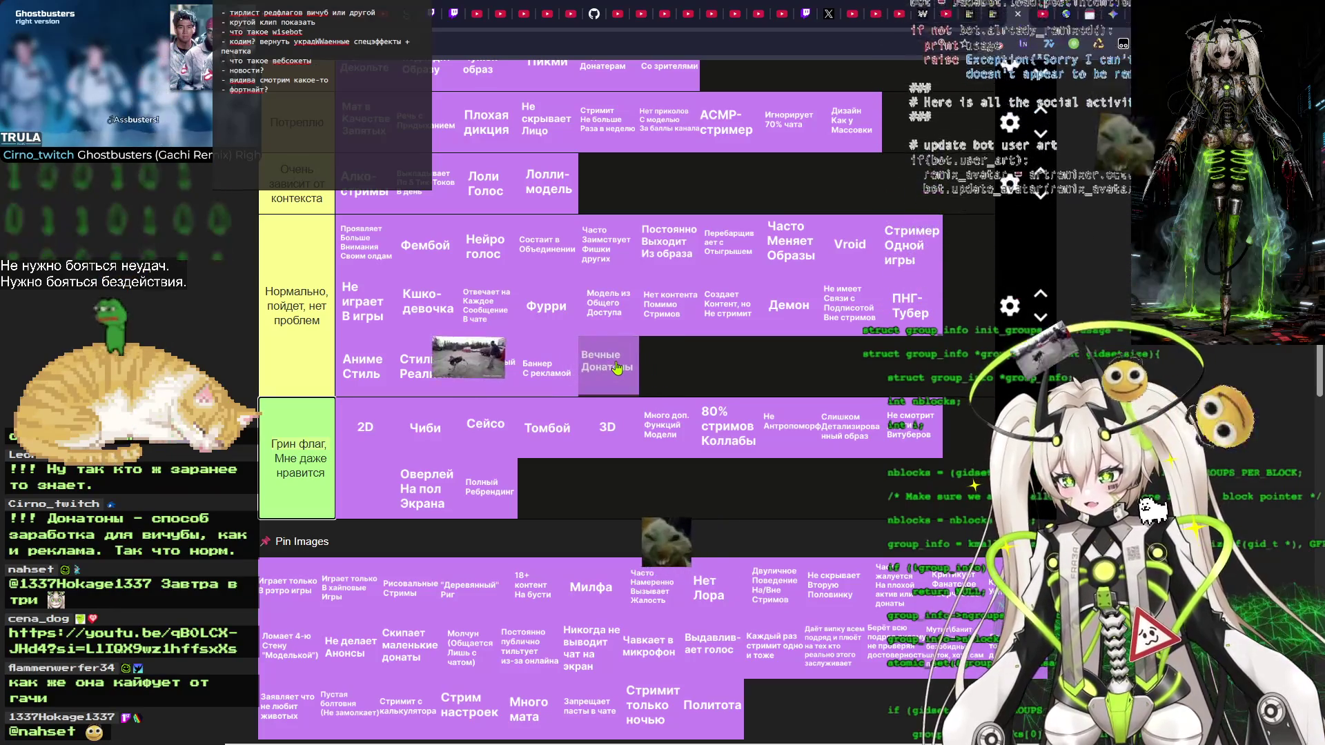
pyautogui.moveTo(617, 368)
pyautogui.mouseDown()
pyautogui.moveTo(610, 360)
pyautogui.moveTo(606, 374)
pyautogui.mouseUp()
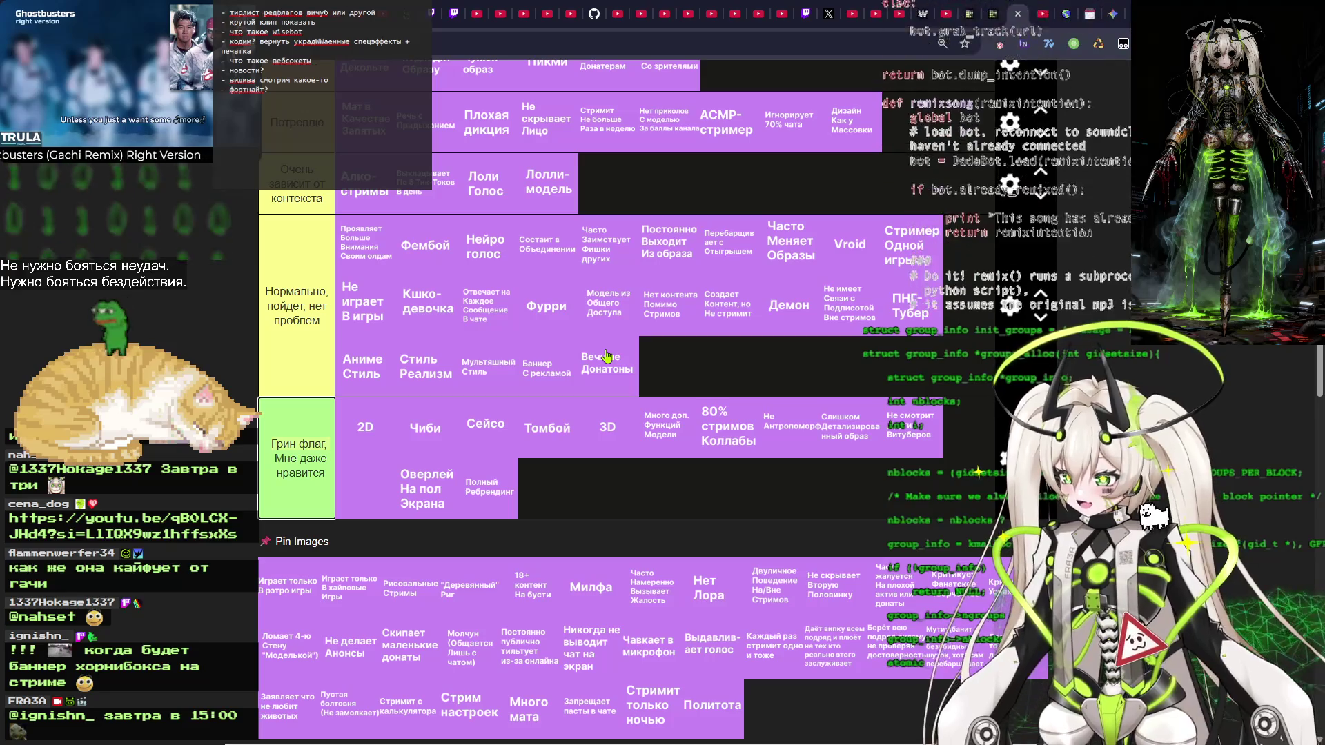
pyautogui.moveTo(607, 357)
pyautogui.mouseDown()
pyautogui.moveTo(574, 360)
pyautogui.moveTo(608, 300)
pyautogui.moveTo(638, 376)
pyautogui.moveTo(607, 347)
pyautogui.moveTo(613, 371)
pyautogui.mouseUp()
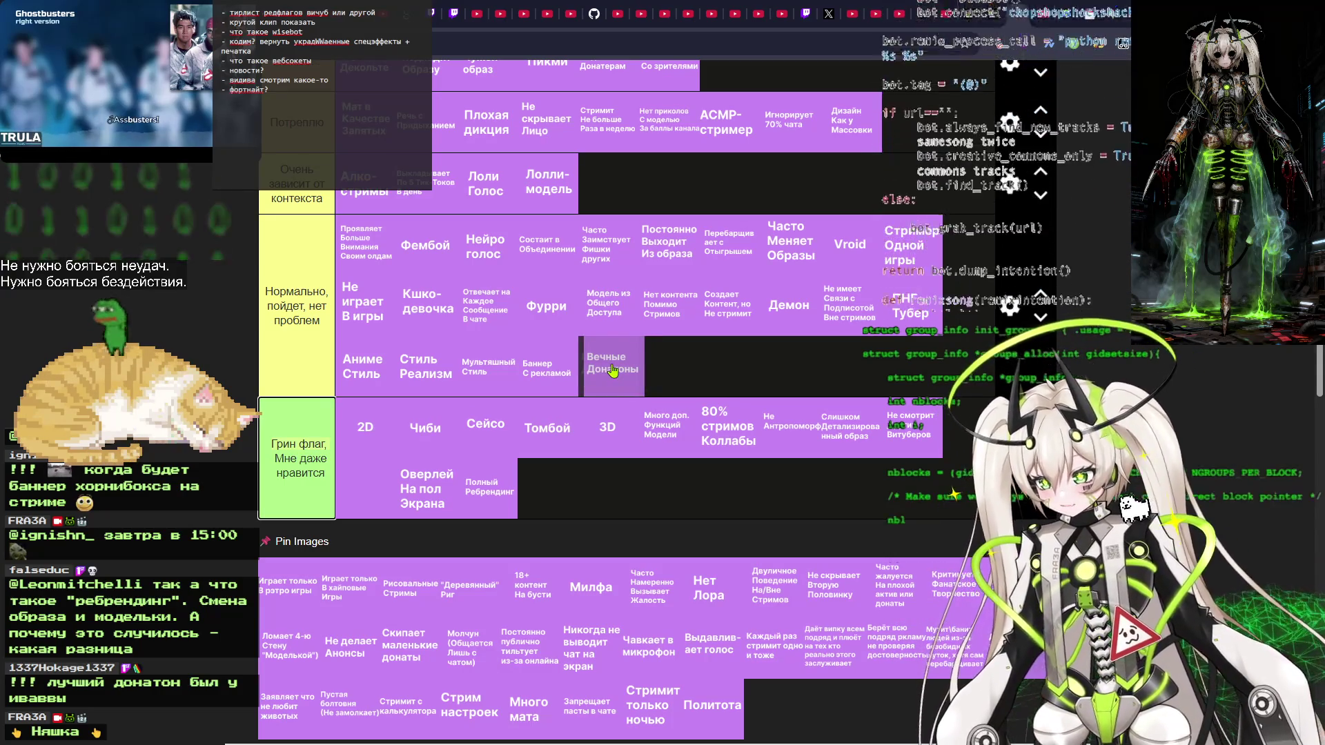
pyautogui.moveTo(613, 371); pyautogui.dragTo(619, 381)
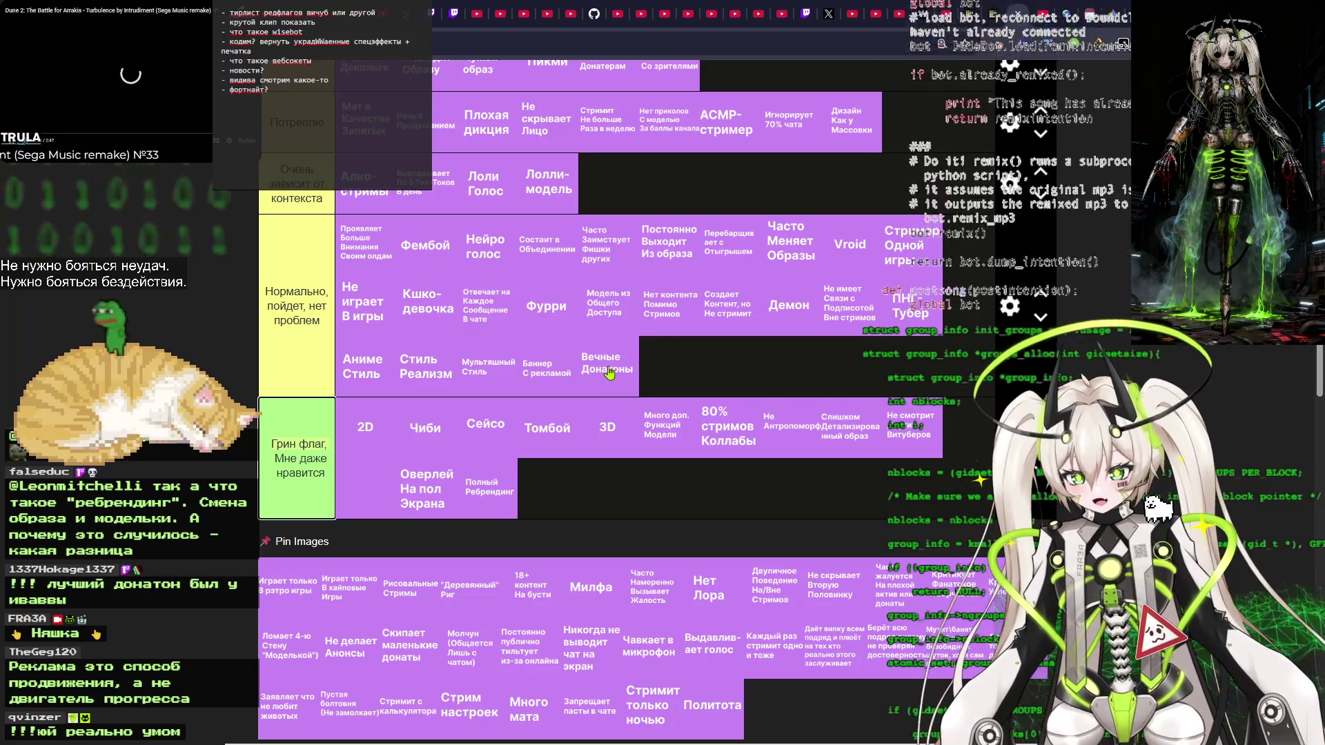
pyautogui.moveTo(626, 375); pyautogui.dragTo(622, 367)
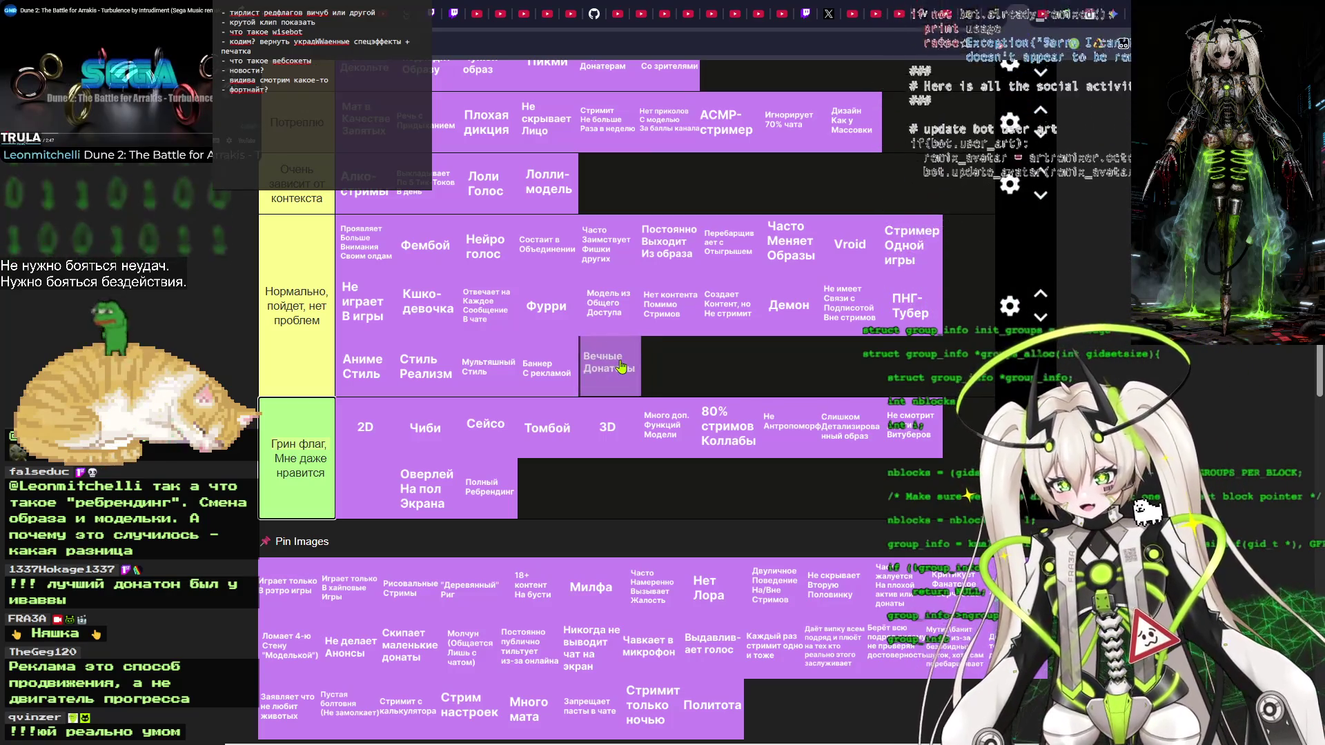
pyautogui.moveTo(621, 366)
pyautogui.mouseDown()
pyautogui.moveTo(621, 183)
pyautogui.moveTo(925, 125)
pyautogui.mouseUp()
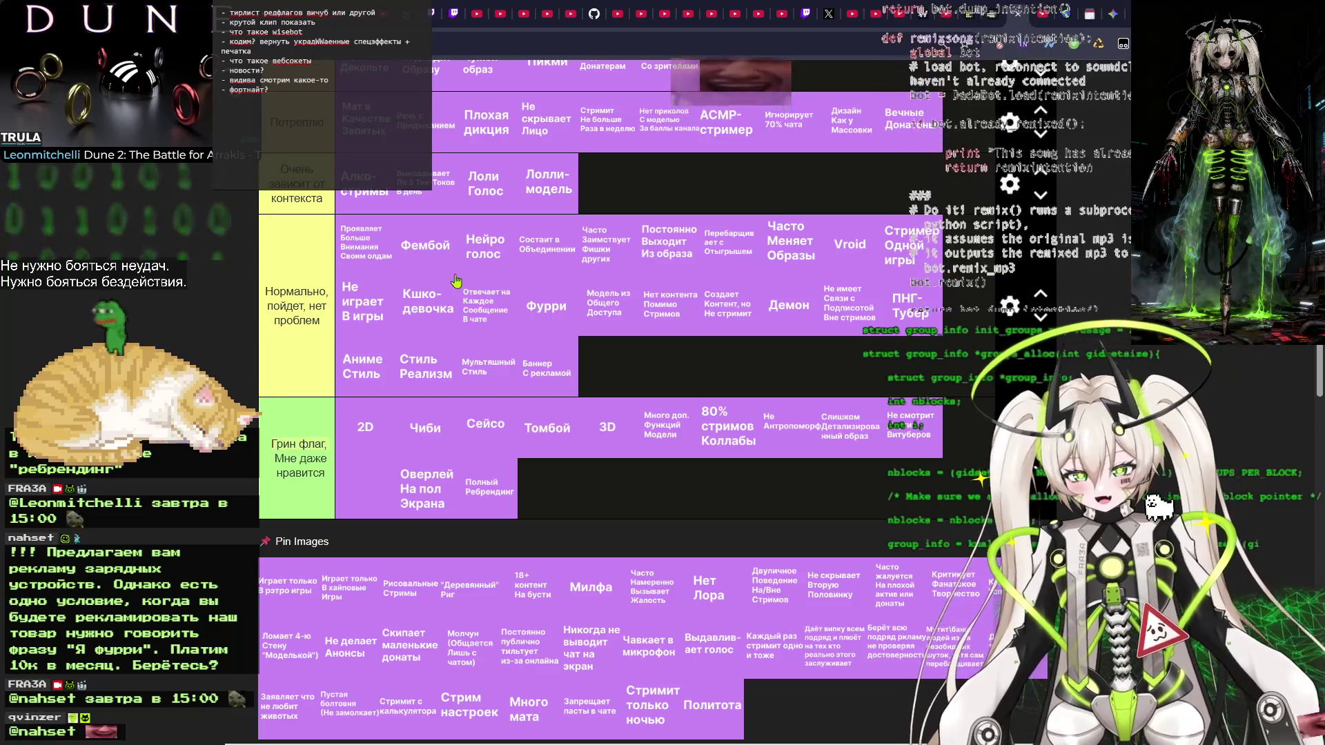
pyautogui.moveTo(895, 123)
pyautogui.mouseDown()
pyautogui.moveTo(907, 141)
pyautogui.moveTo(940, 125)
pyautogui.moveTo(916, 130)
pyautogui.mouseUp()
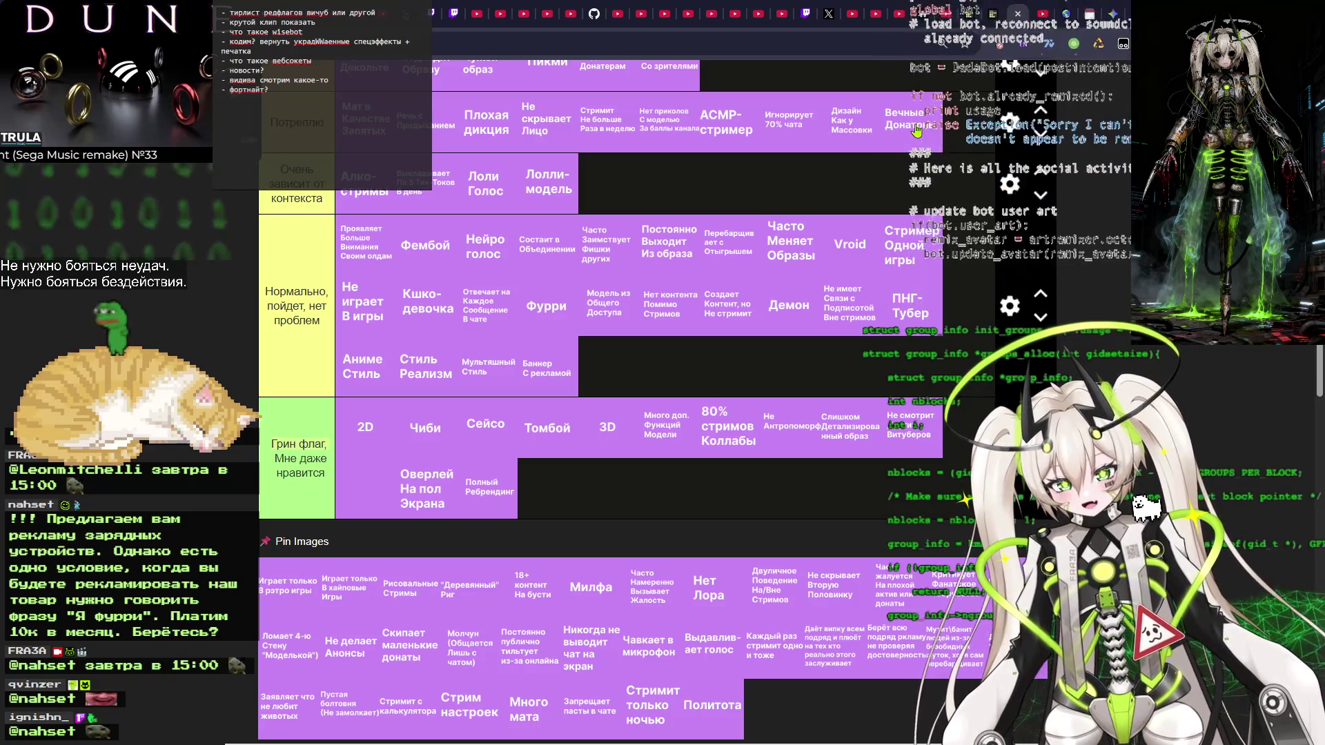
pyautogui.moveTo(916, 129)
pyautogui.mouseDown()
pyautogui.moveTo(905, 122)
pyautogui.moveTo(950, 135)
pyautogui.mouseUp()
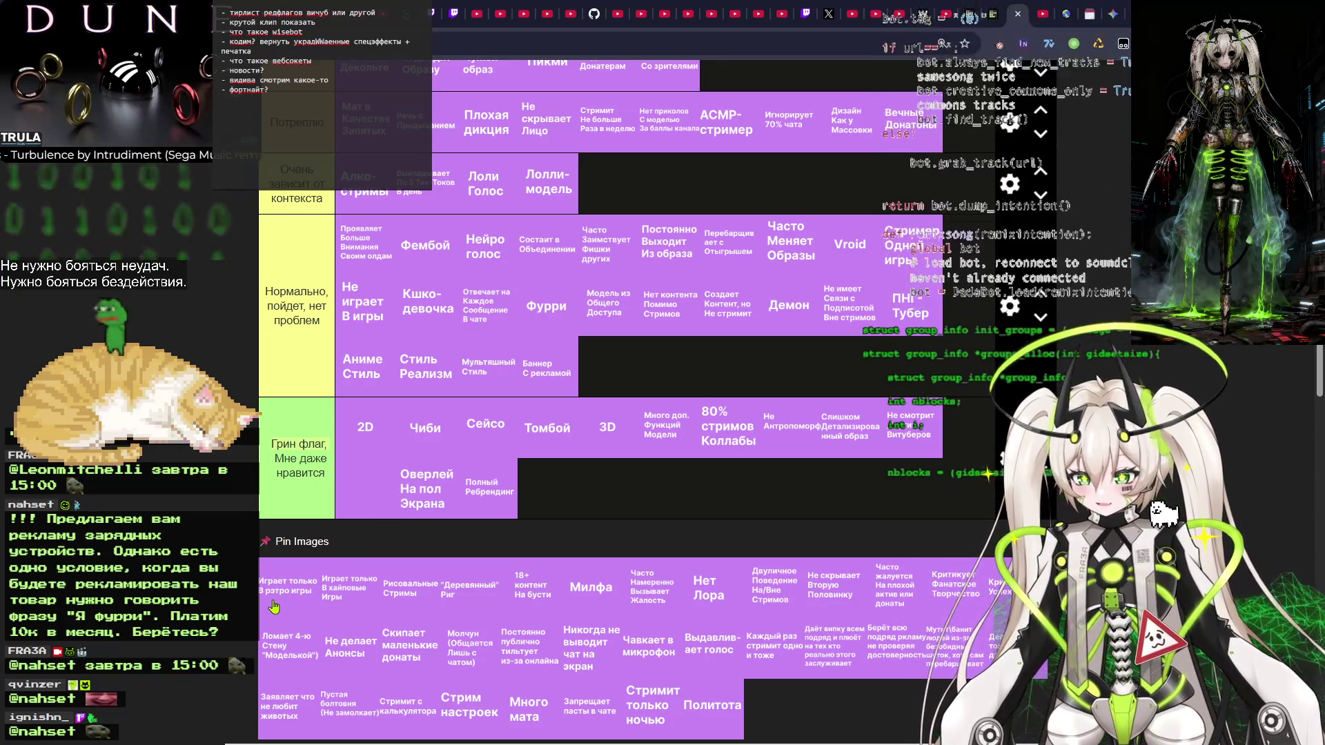
# Rank Играет только В ретро игры at the end of the Не моё tier after briefly trying Нормально.
pyautogui.moveTo(274, 606)
pyautogui.mouseDown()
pyautogui.moveTo(518, 462)
pyautogui.moveTo(583, 317)
pyautogui.mouseUp()
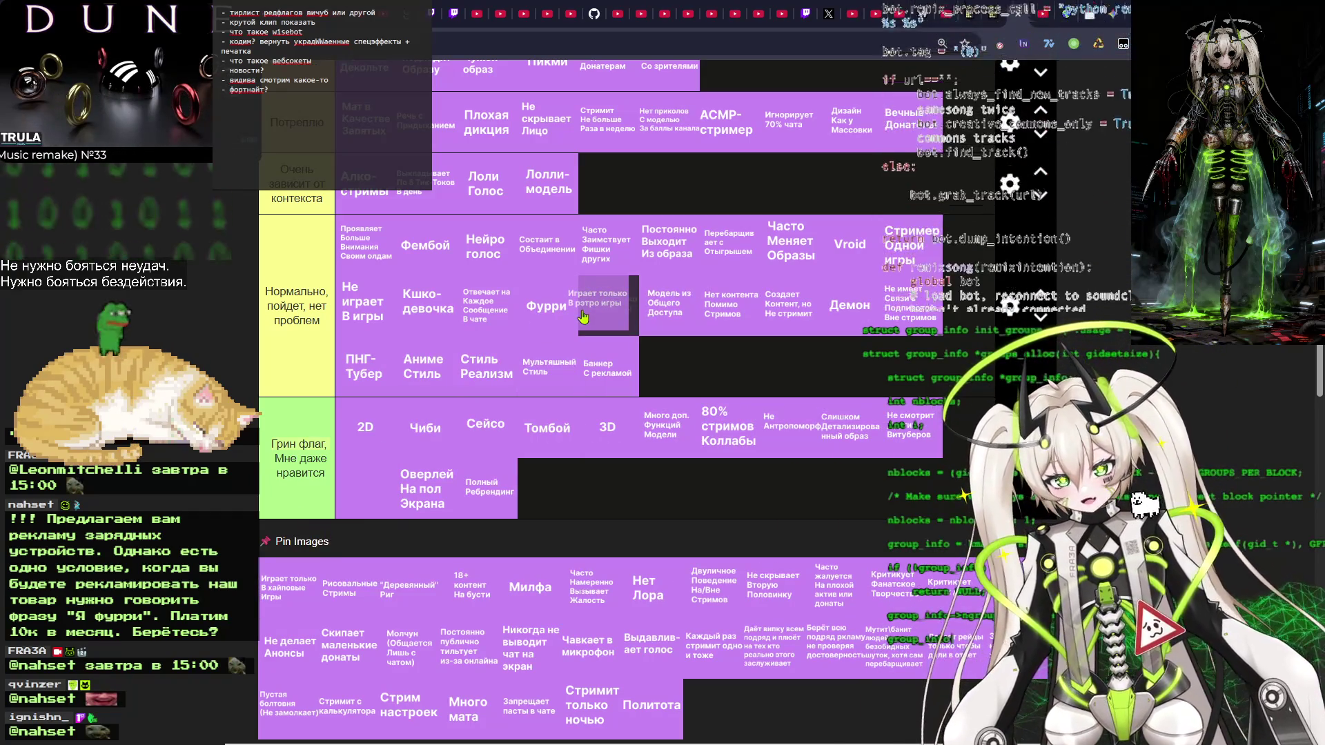
pyautogui.moveTo(583, 316)
pyautogui.mouseDown()
pyautogui.moveTo(445, 224)
pyautogui.moveTo(417, 262)
pyautogui.moveTo(431, 206)
pyautogui.moveTo(481, 202)
pyautogui.moveTo(456, 245)
pyautogui.moveTo(401, 242)
pyautogui.moveTo(422, 198)
pyautogui.moveTo(435, 379)
pyautogui.moveTo(400, 366)
pyautogui.moveTo(405, 296)
pyautogui.moveTo(649, 131)
pyautogui.moveTo(766, 135)
pyautogui.moveTo(725, 140)
pyautogui.mouseUp()
pyautogui.scroll(1, 583, 315)
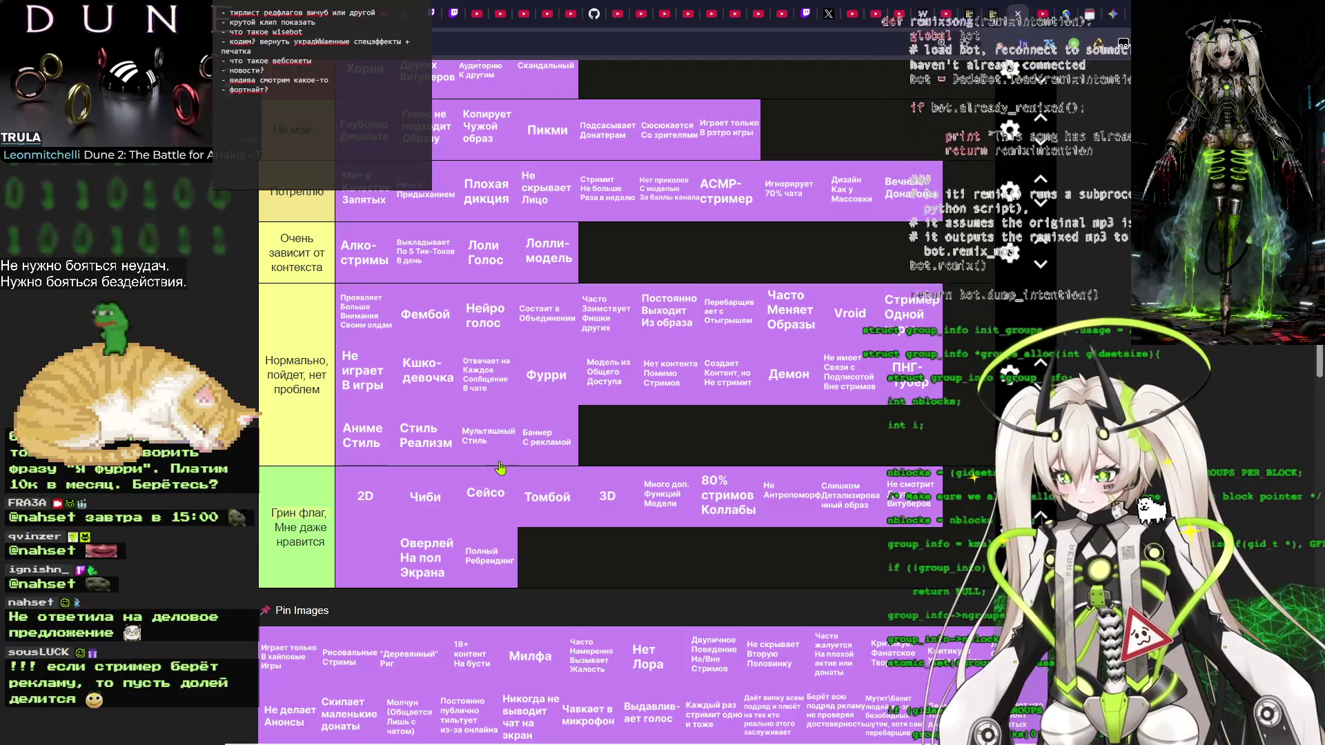
pyautogui.scroll(-1, 593, 331)
pyautogui.scroll(1, 690, 193)
pyautogui.moveTo(724, 138); pyautogui.dragTo(540, 383)
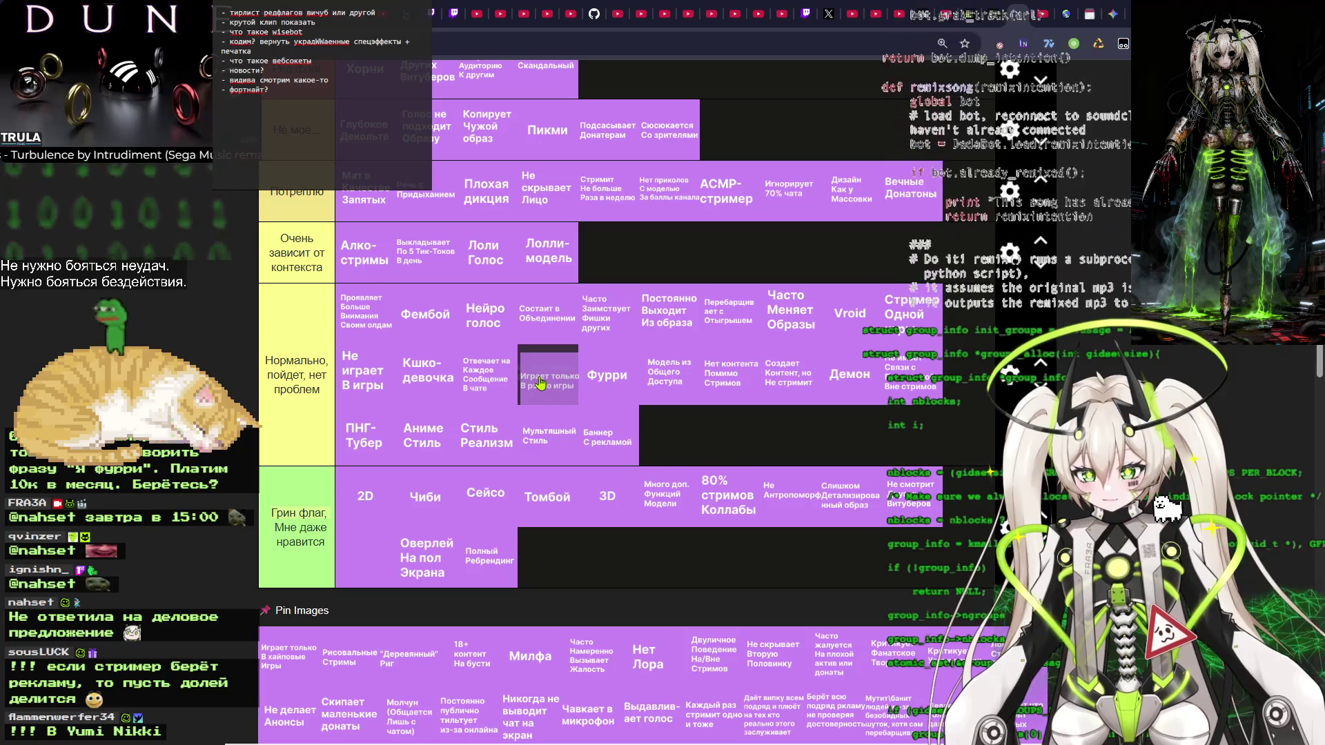
pyautogui.moveTo(541, 383); pyautogui.dragTo(723, 129)
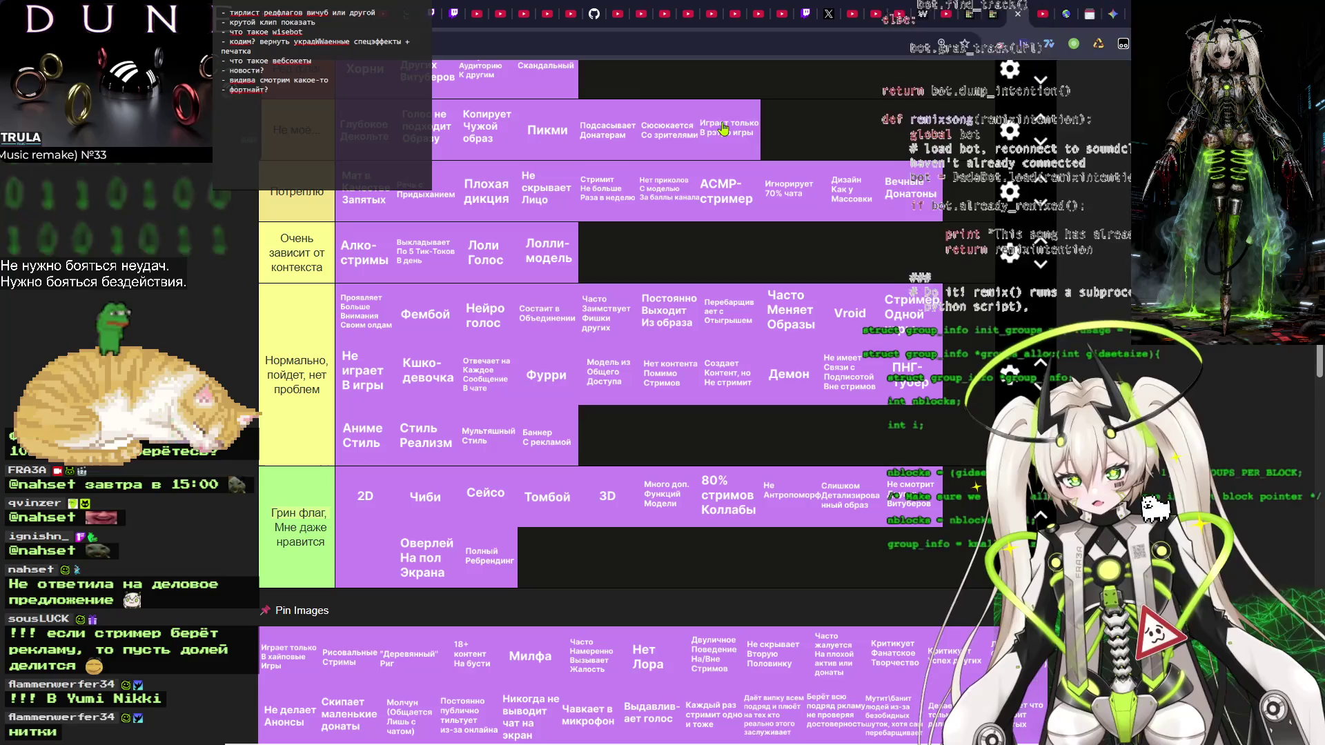
pyautogui.scroll(-2, 276, 607)
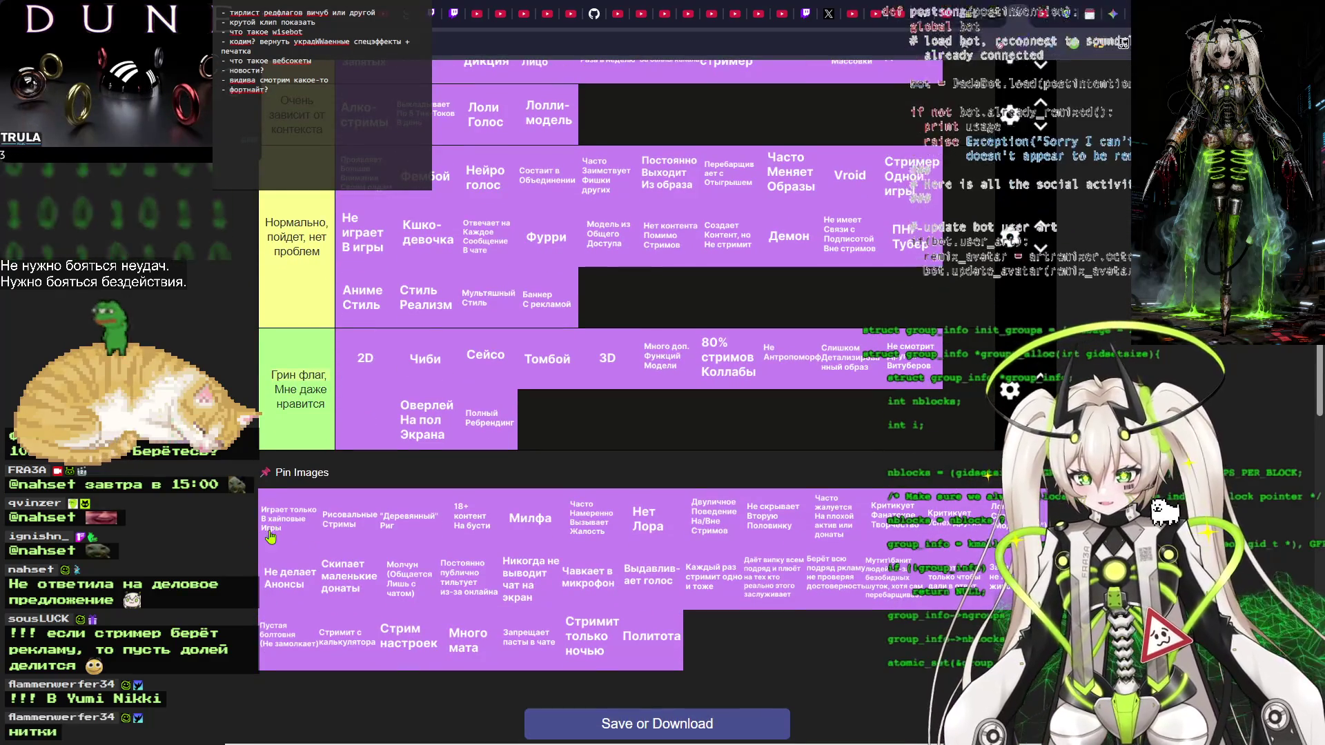
# Drop Играет только В хайповые Игры into Нормально and Рисовальные Стримы into Грин флаг, then pick up Деревянный Риг.
pyautogui.moveTo(264, 539)
pyautogui.mouseDown()
pyautogui.moveTo(538, 300)
pyautogui.moveTo(626, 300)
pyautogui.moveTo(608, 310)
pyautogui.mouseUp()
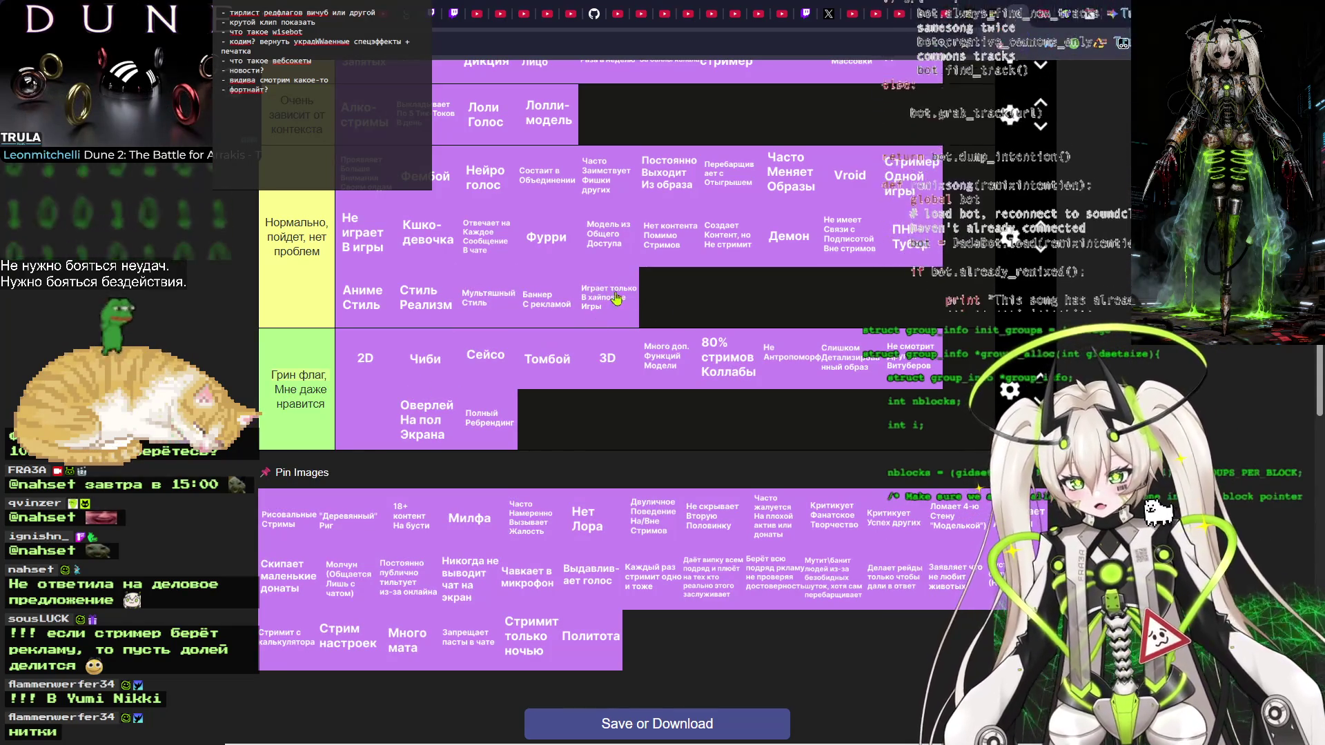
pyautogui.moveTo(287, 543)
pyautogui.mouseDown()
pyautogui.moveTo(376, 472)
pyautogui.moveTo(685, 322)
pyautogui.moveTo(579, 421)
pyautogui.mouseUp()
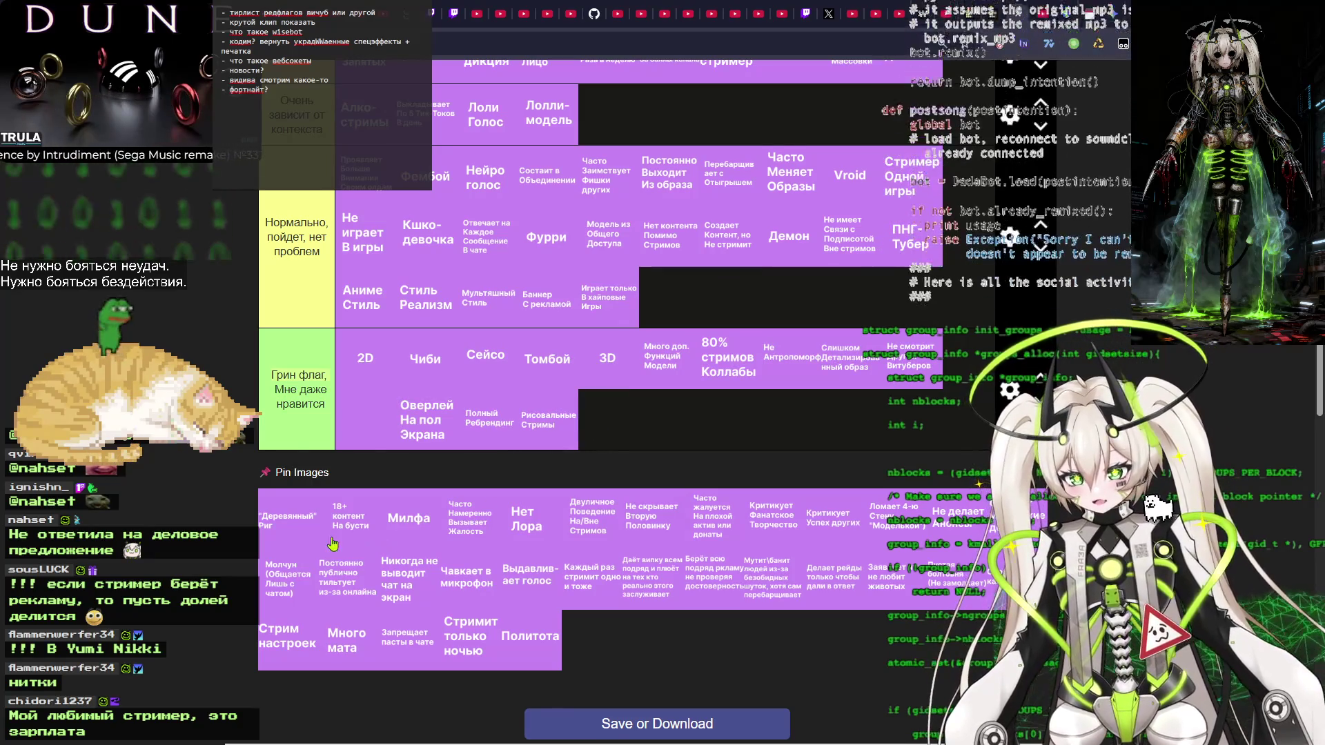
pyautogui.moveTo(283, 528)
pyautogui.mouseDown()
pyautogui.moveTo(626, 434)
pyautogui.moveTo(624, 324)
pyautogui.moveTo(668, 312)
pyautogui.moveTo(599, 145)
pyautogui.moveTo(666, 307)
pyautogui.moveTo(715, 307)
pyautogui.moveTo(679, 306)
pyautogui.moveTo(600, 138)
pyautogui.moveTo(615, 254)
pyautogui.moveTo(425, 323)
pyautogui.moveTo(360, 324)
pyautogui.mouseUp()
# Place Деревянный Риг in Потреплю and 18+ контент На бусти after Играет только В ретро игры.
pyautogui.scroll(3, 607, 149)
pyautogui.scroll(-2, 460, 322)
pyautogui.scroll(-1, 460, 321)
pyautogui.moveTo(304, 656)
pyautogui.mouseDown()
pyautogui.moveTo(334, 536)
pyautogui.moveTo(641, 426)
pyautogui.moveTo(524, 290)
pyautogui.moveTo(508, 319)
pyautogui.mouseUp()
pyautogui.scroll(2, 524, 290)
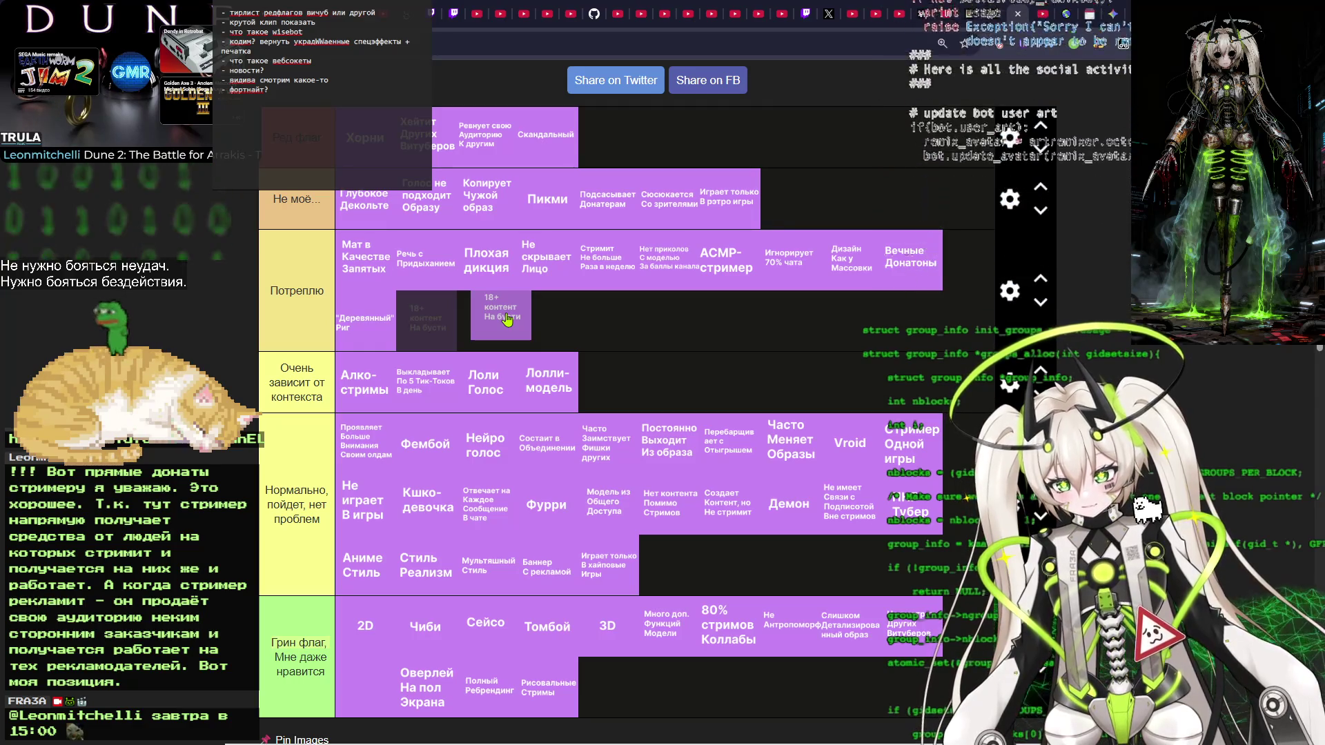
pyautogui.moveTo(507, 318)
pyautogui.mouseDown()
pyautogui.moveTo(759, 201)
pyautogui.moveTo(807, 210)
pyautogui.mouseUp()
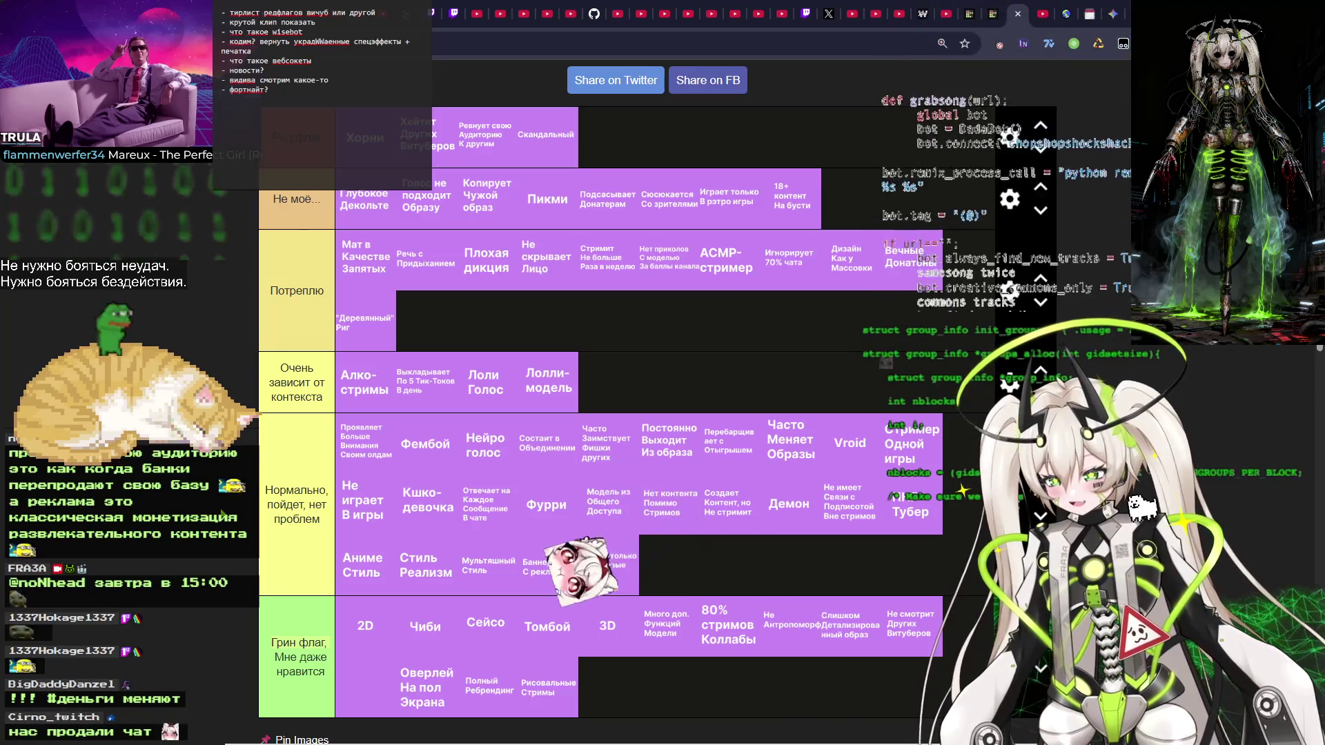
# Scroll down toward the purple item pool below the tier rows.
pyautogui.scroll(-5, 274, 456)
# Move Милфа from Грин флаг into Нормально and add Часто Намеренно Вызывает Жалость to Не моё.
pyautogui.moveTo(274, 455)
pyautogui.mouseDown()
pyautogui.moveTo(644, 412)
pyautogui.moveTo(608, 420)
pyautogui.mouseUp()
pyautogui.scroll(1, 275, 455)
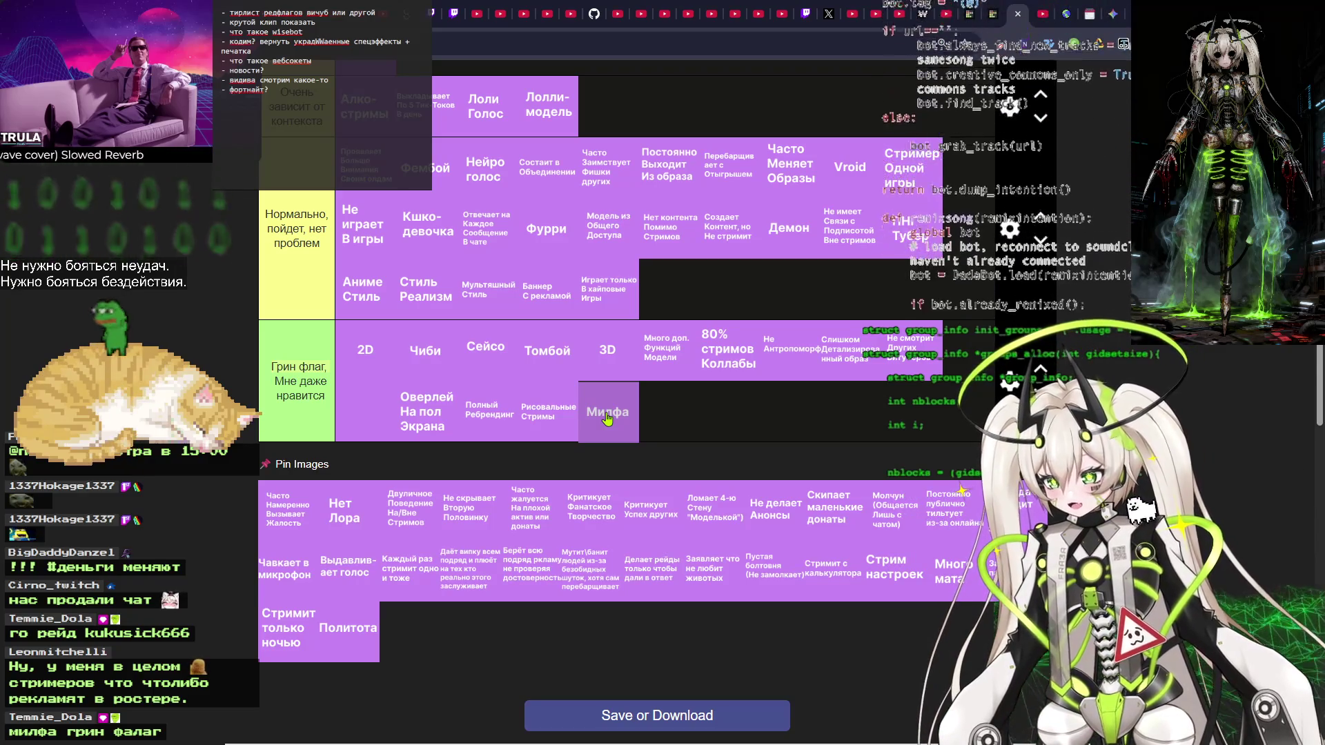
pyautogui.moveTo(607, 419); pyautogui.dragTo(667, 289)
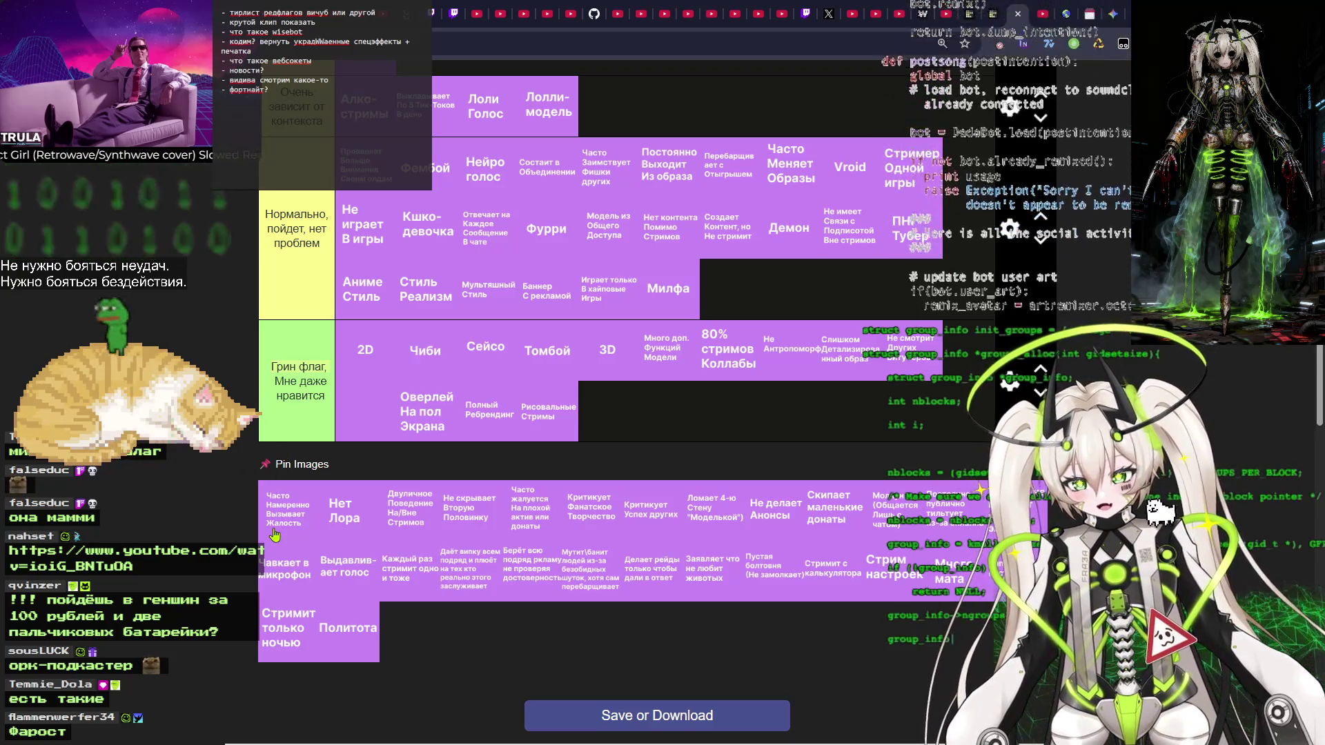
pyautogui.moveTo(275, 535)
pyautogui.mouseDown()
pyautogui.moveTo(286, 522)
pyautogui.moveTo(276, 428)
pyautogui.moveTo(501, 381)
pyautogui.moveTo(486, 372)
pyautogui.moveTo(793, 228)
pyautogui.moveTo(849, 222)
pyautogui.mouseUp()
pyautogui.scroll(4, 310, 414)
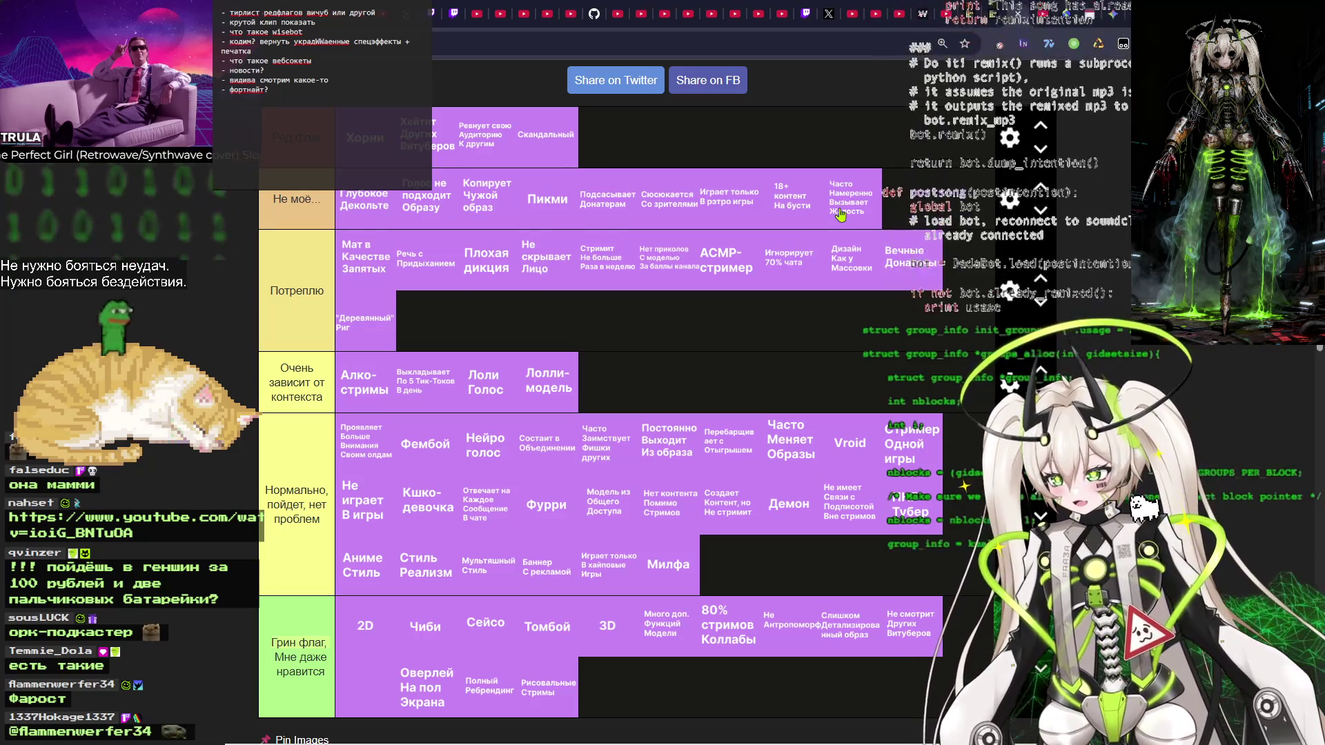
# Carry Часто Намеренно Вызывает Жалость out of Не моё to the end of Ред флаг, after Скандальный.
pyautogui.moveTo(862, 199); pyautogui.dragTo(852, 207)
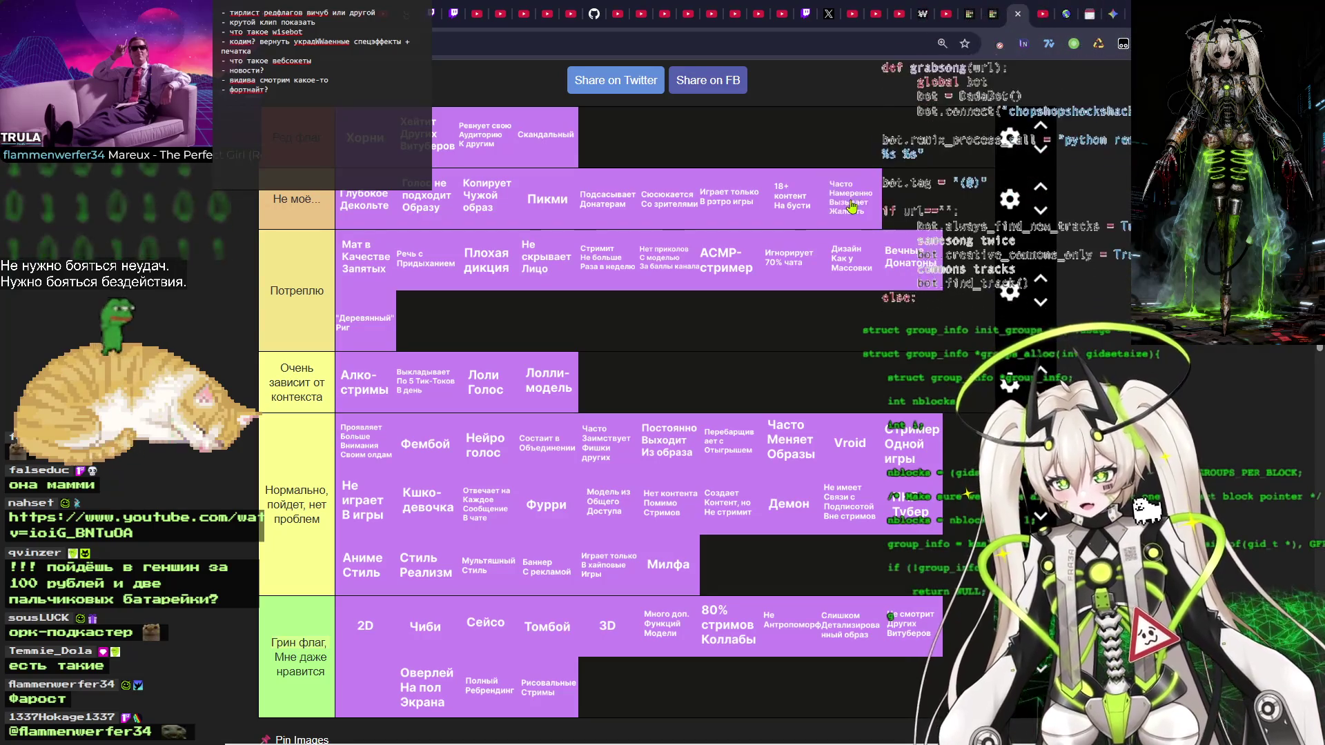
pyautogui.scroll(-5, 635, 333)
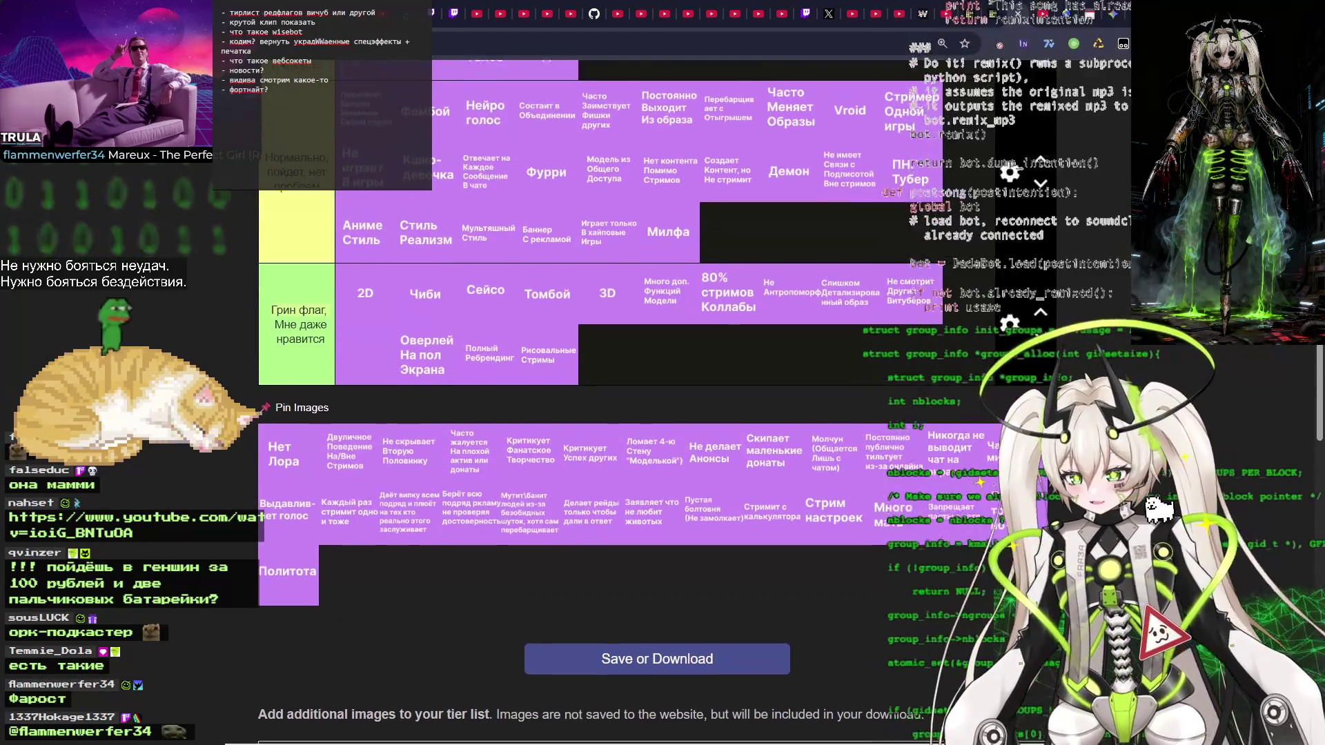
pyautogui.scroll(5, 662, 345)
pyautogui.moveTo(852, 200)
pyautogui.mouseDown()
pyautogui.moveTo(676, 138)
pyautogui.moveTo(618, 153)
pyautogui.mouseUp()
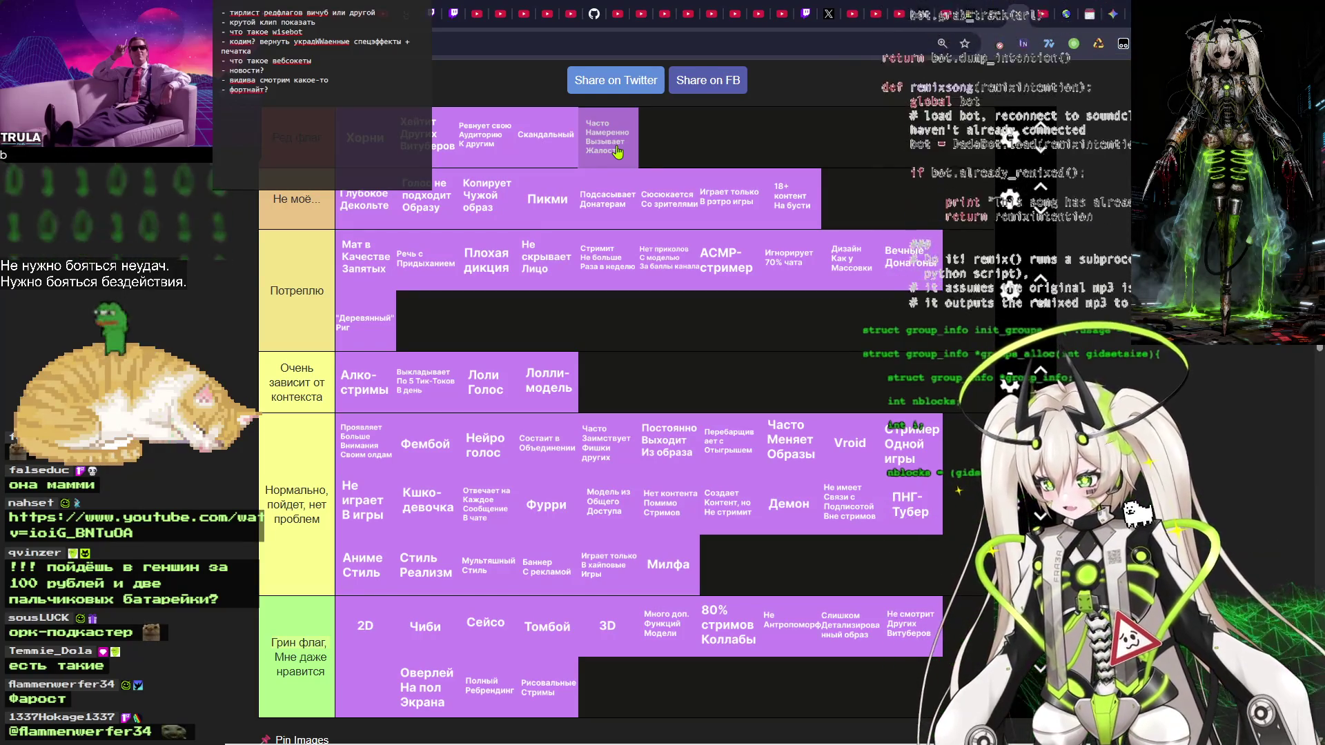
pyautogui.moveTo(618, 153); pyautogui.dragTo(619, 152)
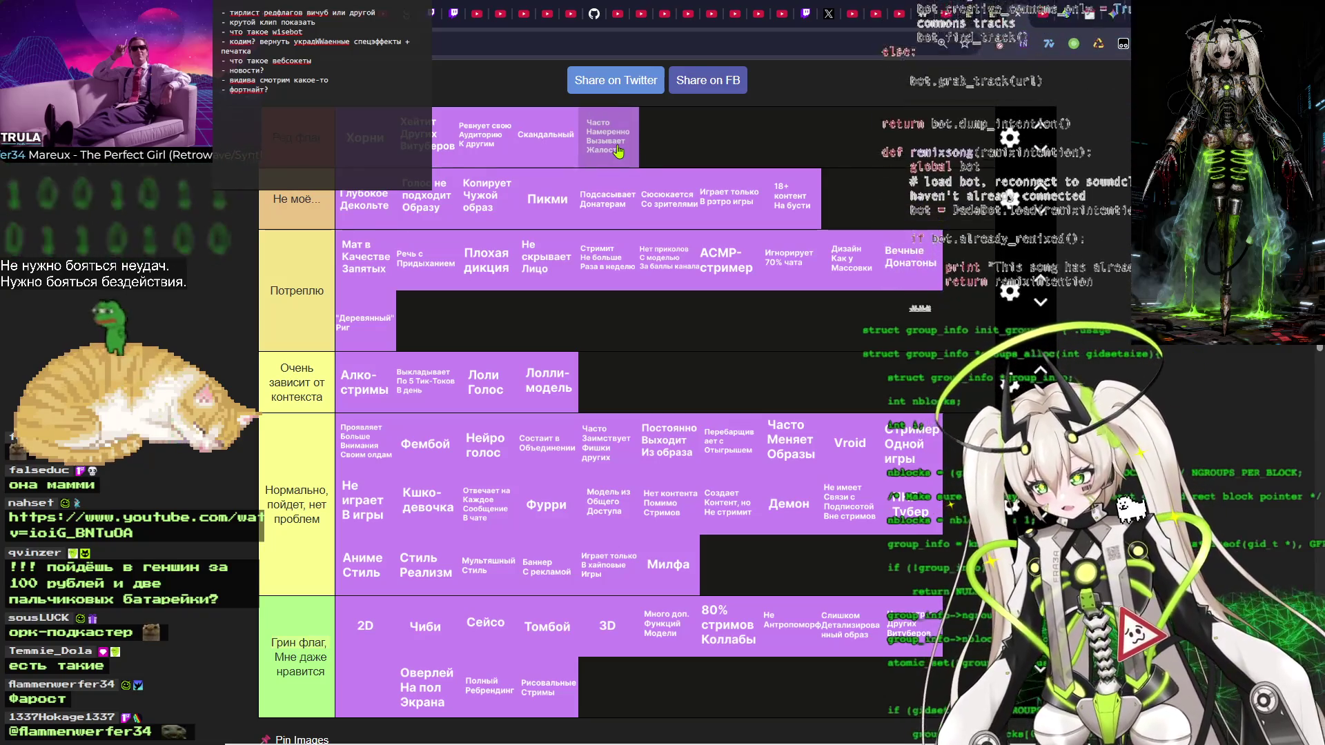
pyautogui.moveTo(616, 151)
pyautogui.mouseDown()
pyautogui.moveTo(648, 150)
pyautogui.moveTo(621, 153)
pyautogui.mouseUp()
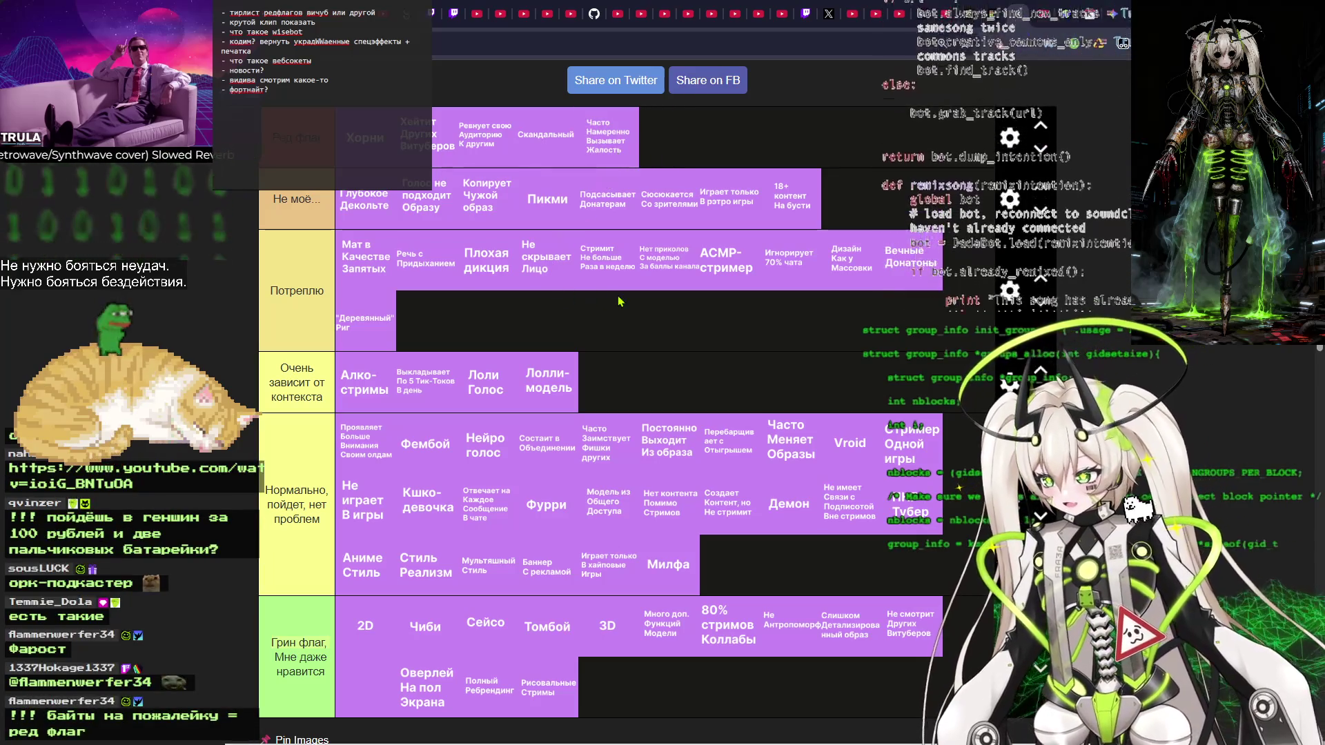
pyautogui.scroll(-1, 600, 317)
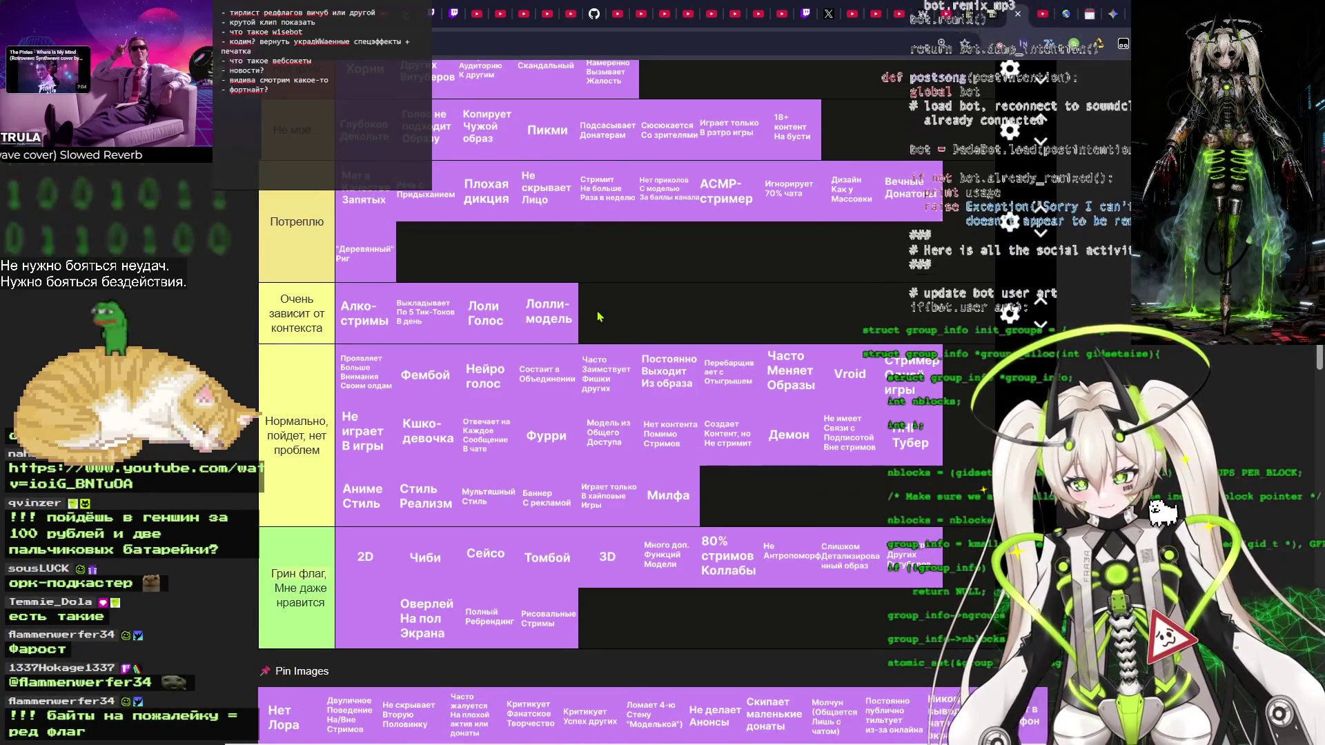
pyautogui.scroll(2, 565, 296)
pyautogui.moveTo(612, 218)
pyautogui.mouseDown()
pyautogui.moveTo(638, 216)
pyautogui.moveTo(610, 218)
pyautogui.moveTo(318, 604)
pyautogui.moveTo(224, 524)
pyautogui.mouseUp()
pyautogui.moveTo(995, 241)
pyautogui.mouseDown()
pyautogui.moveTo(890, 414)
pyautogui.moveTo(756, 578)
pyautogui.moveTo(584, 683)
pyautogui.moveTo(413, 654)
pyautogui.moveTo(236, 731)
pyautogui.moveTo(141, 718)
pyautogui.mouseUp()
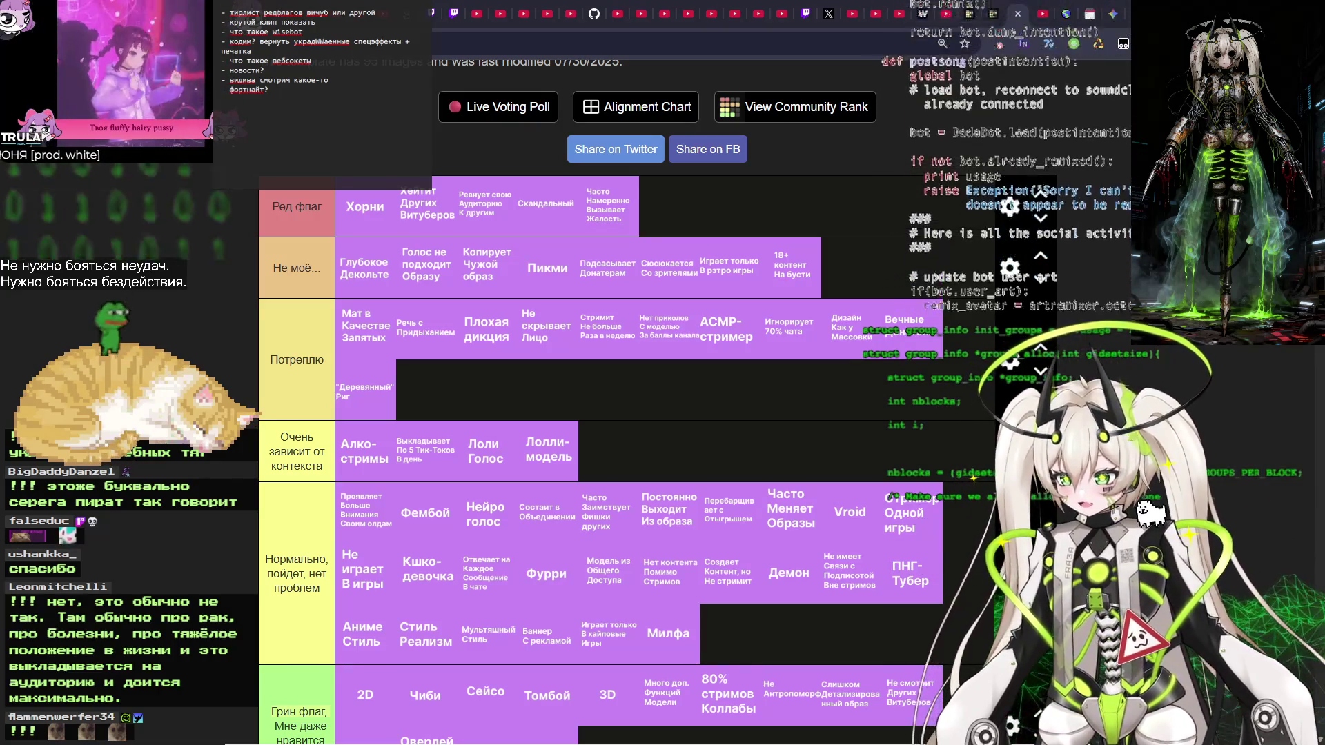
pyautogui.moveTo(616, 214)
pyautogui.mouseDown()
pyautogui.moveTo(628, 328)
pyautogui.moveTo(540, 376)
pyautogui.moveTo(614, 392)
pyautogui.moveTo(620, 444)
pyautogui.moveTo(603, 452)
pyautogui.mouseUp()
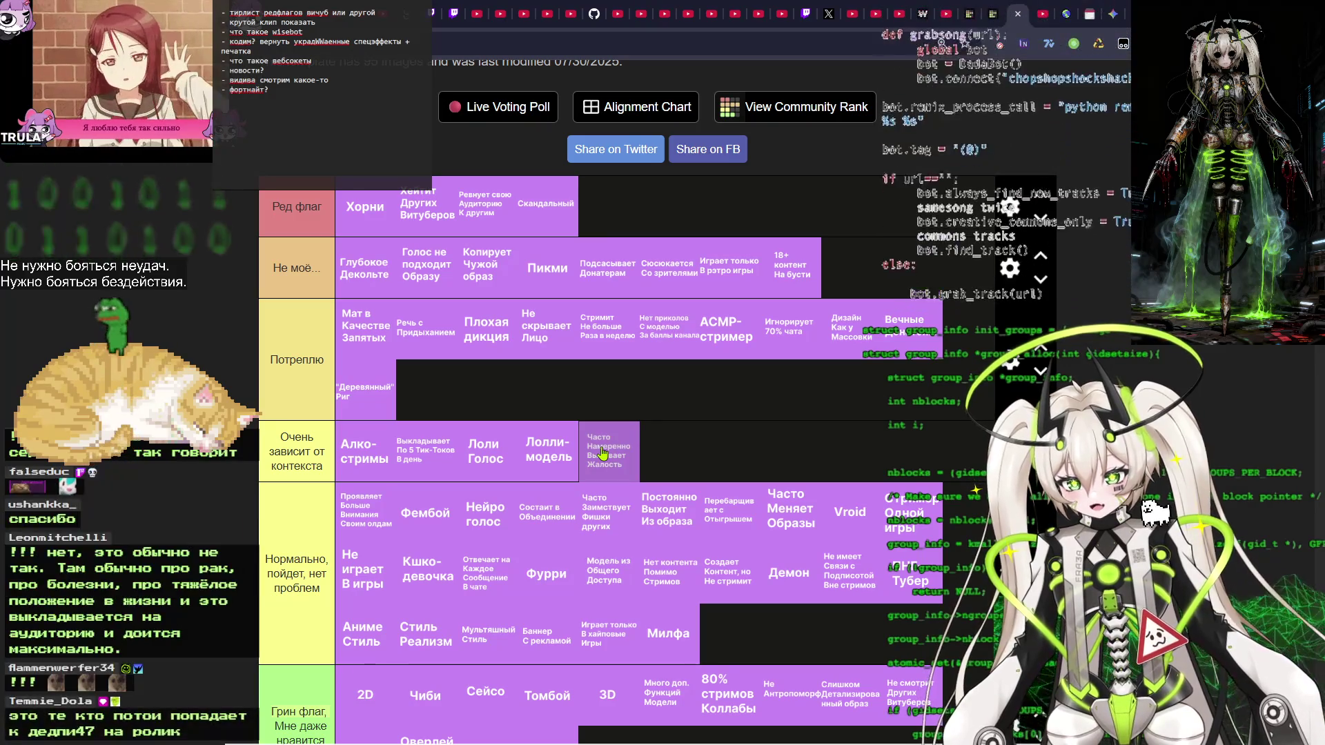
pyautogui.moveTo(603, 453)
pyautogui.mouseDown()
pyautogui.moveTo(426, 390)
pyautogui.moveTo(604, 205)
pyautogui.moveTo(621, 219)
pyautogui.moveTo(586, 222)
pyautogui.moveTo(616, 220)
pyautogui.mouseUp()
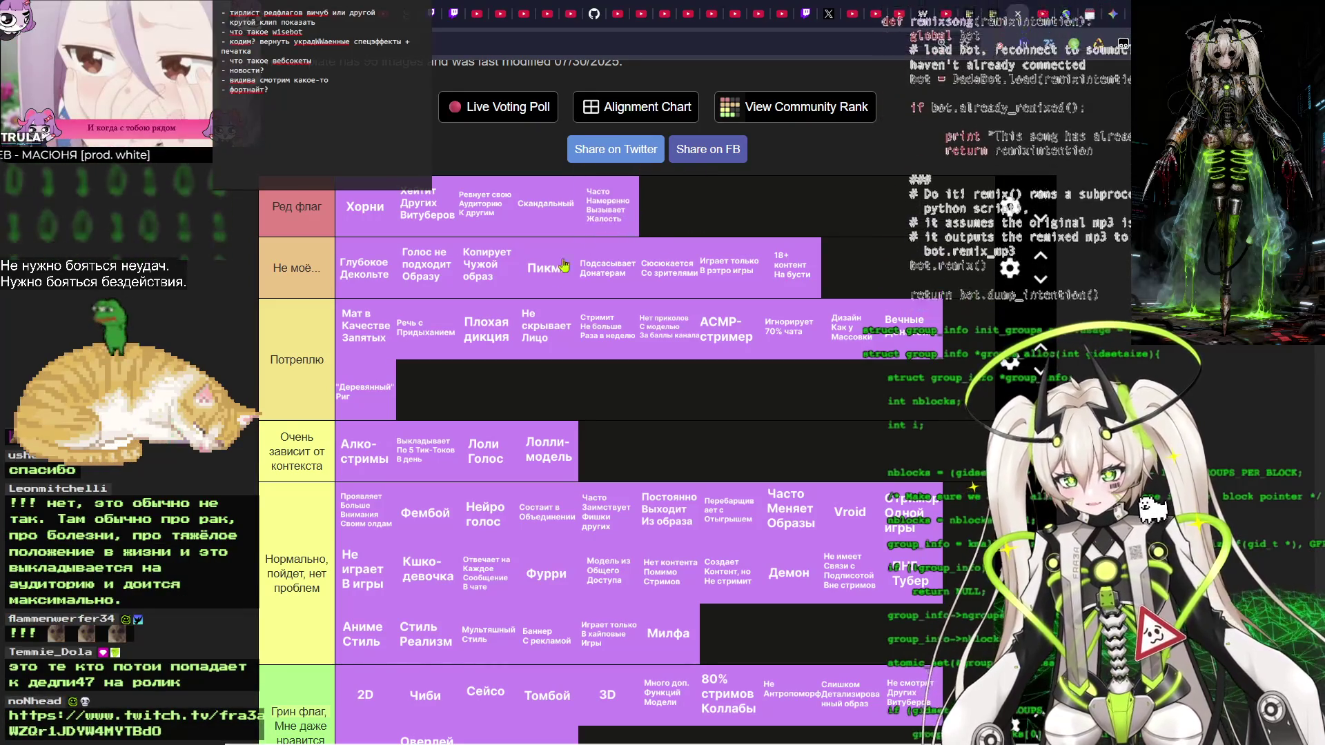
pyautogui.scroll(-6, 457, 482)
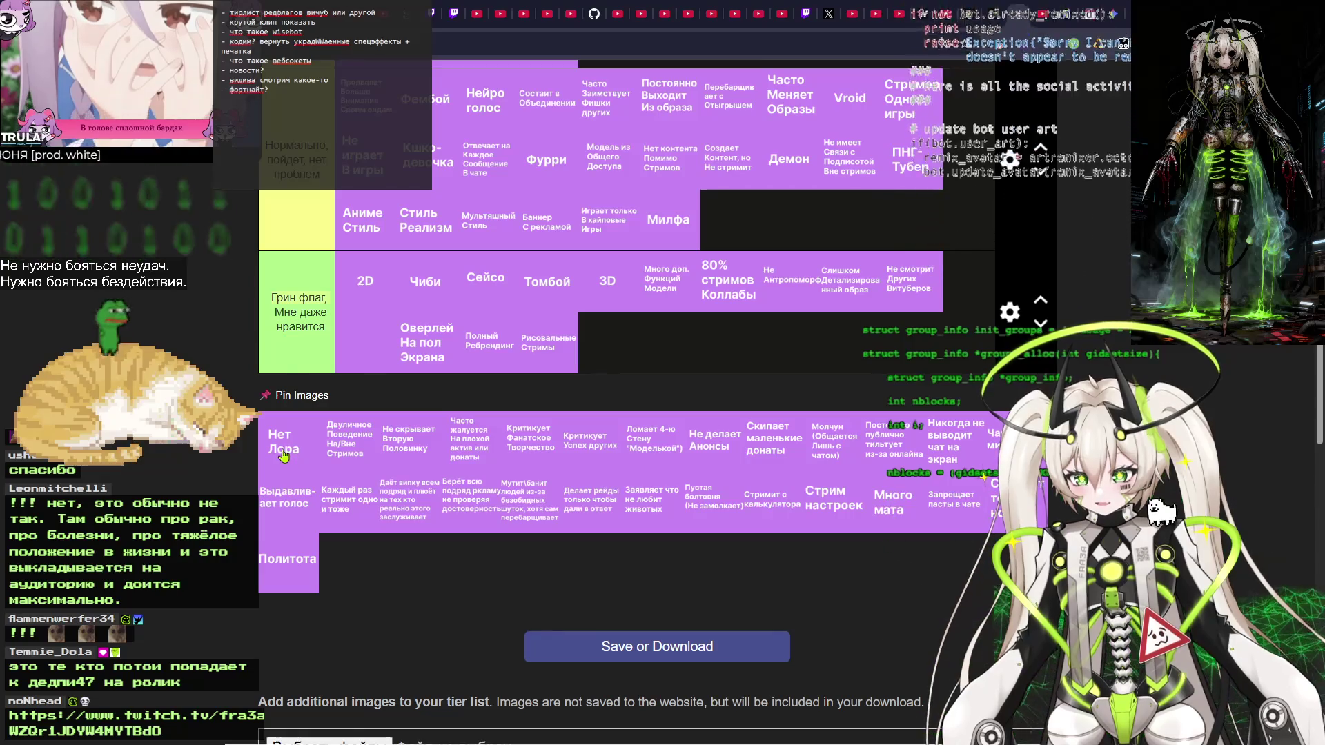
# Pull the Нет Лора tile out of the pinned pool and drop it into Потреплю.
pyautogui.moveTo(281, 454); pyautogui.dragTo(280, 467)
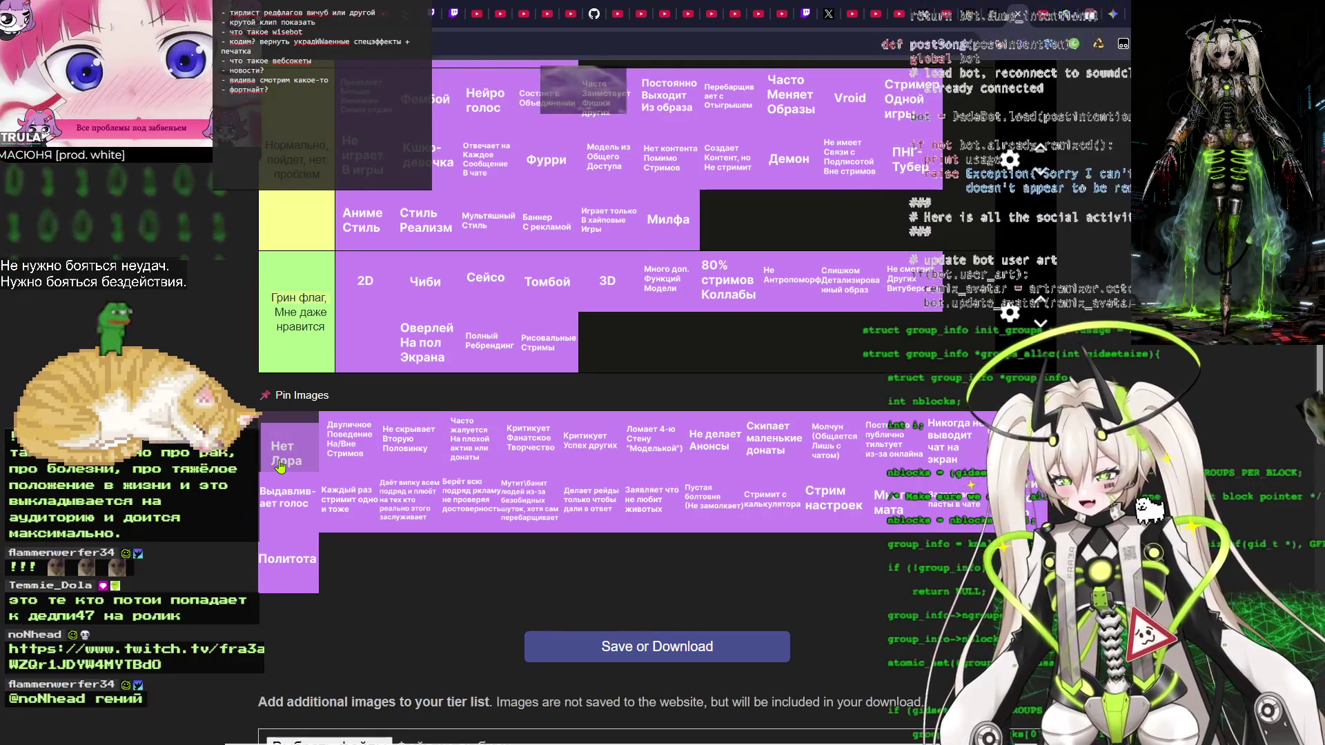
pyautogui.moveTo(280, 467); pyautogui.dragTo(280, 468)
pyautogui.scroll(2, 509, 483)
pyautogui.moveTo(276, 572)
pyautogui.mouseDown()
pyautogui.moveTo(707, 369)
pyautogui.moveTo(649, 349)
pyautogui.moveTo(593, 186)
pyautogui.moveTo(455, 124)
pyautogui.moveTo(502, 170)
pyautogui.moveTo(437, 316)
pyautogui.mouseUp()
pyautogui.scroll(1, 502, 171)
pyautogui.scroll(3, 501, 171)
pyautogui.scroll(-2, 629, 309)
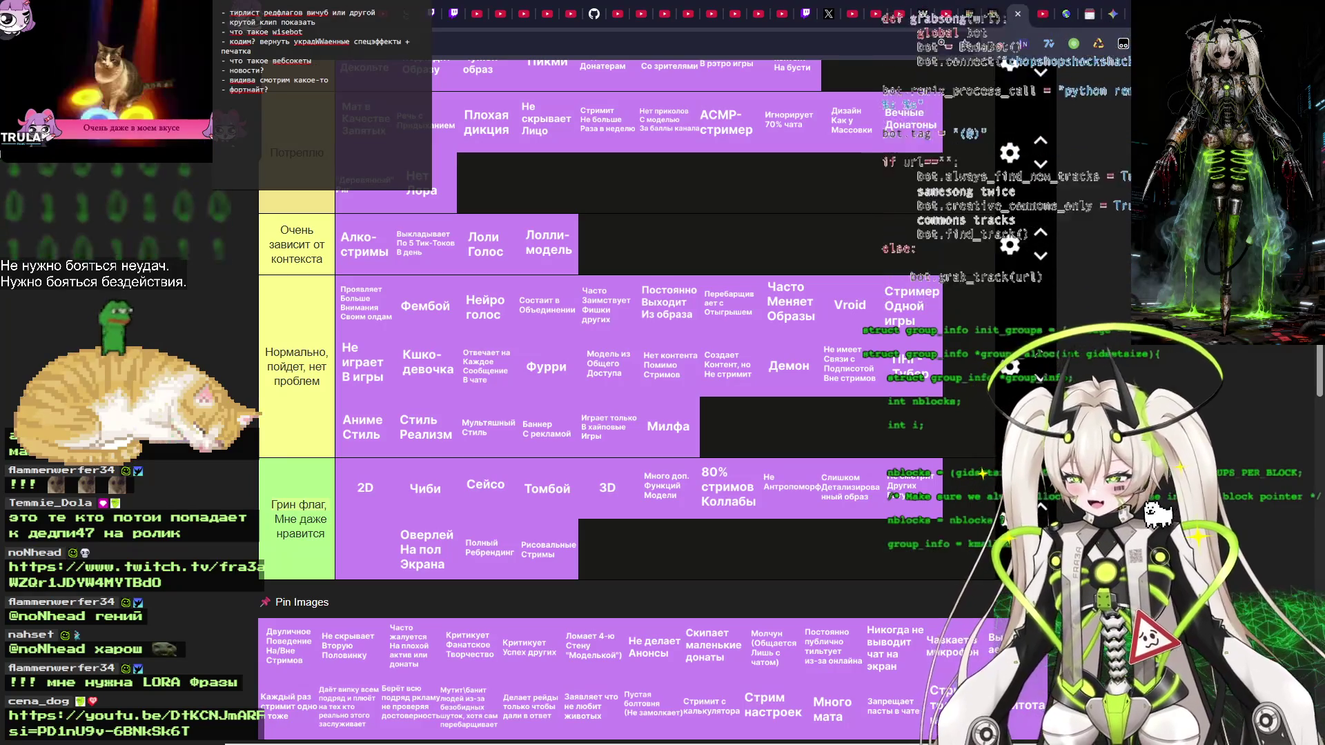
pyautogui.scroll(-2, 485, 523)
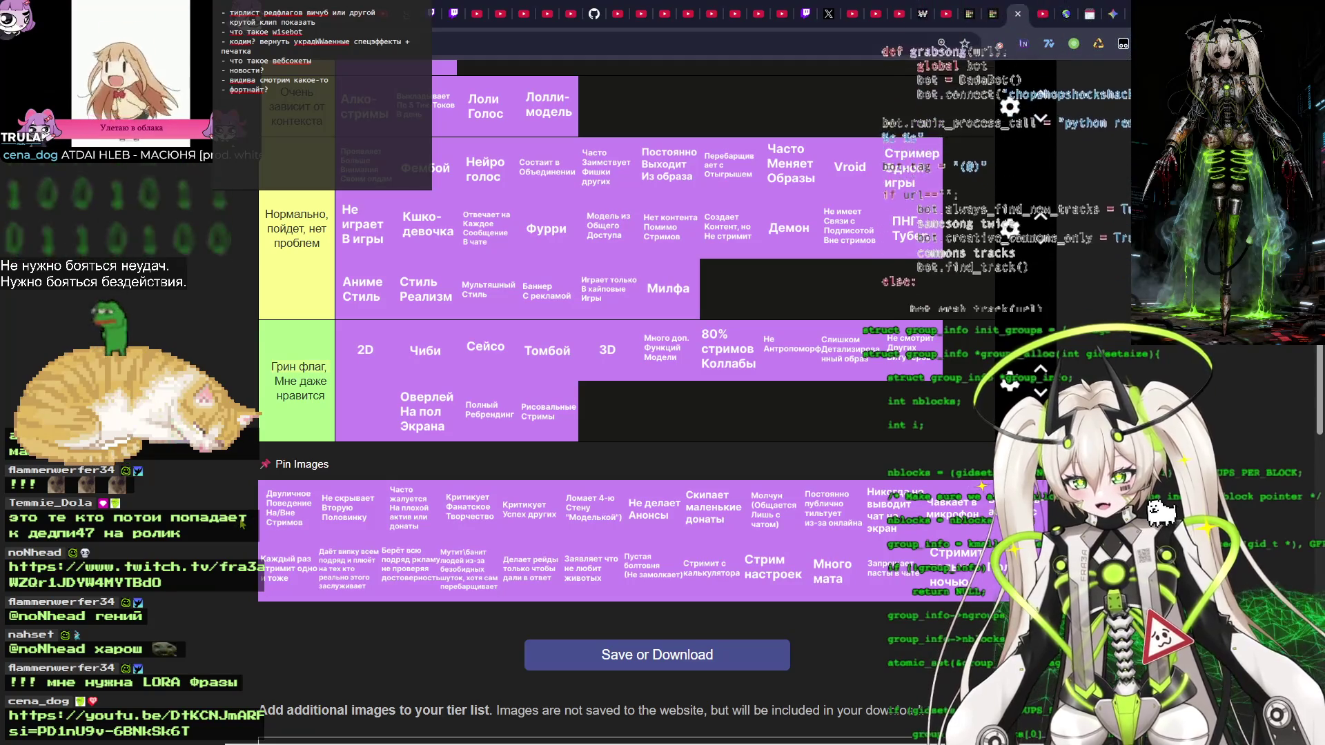
# Drop Двуличное Поведение На/Вне Стримов right after Лолли-модель in Очень зависит от контекста.
pyautogui.moveTo(290, 507)
pyautogui.mouseDown()
pyautogui.moveTo(483, 414)
pyautogui.moveTo(577, 132)
pyautogui.moveTo(583, 235)
pyautogui.moveTo(634, 257)
pyautogui.moveTo(620, 241)
pyautogui.moveTo(609, 258)
pyautogui.moveTo(634, 244)
pyautogui.moveTo(613, 246)
pyautogui.mouseUp()
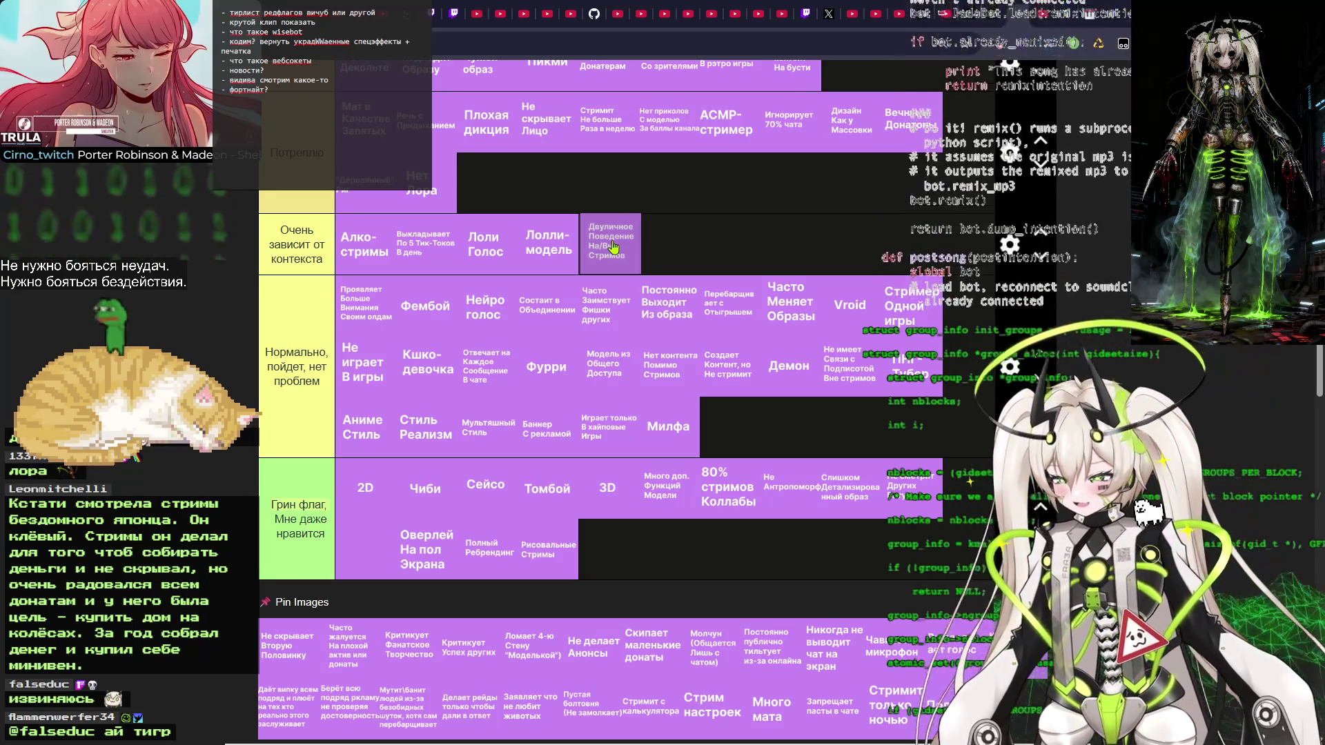
pyautogui.moveTo(614, 247); pyautogui.dragTo(623, 252)
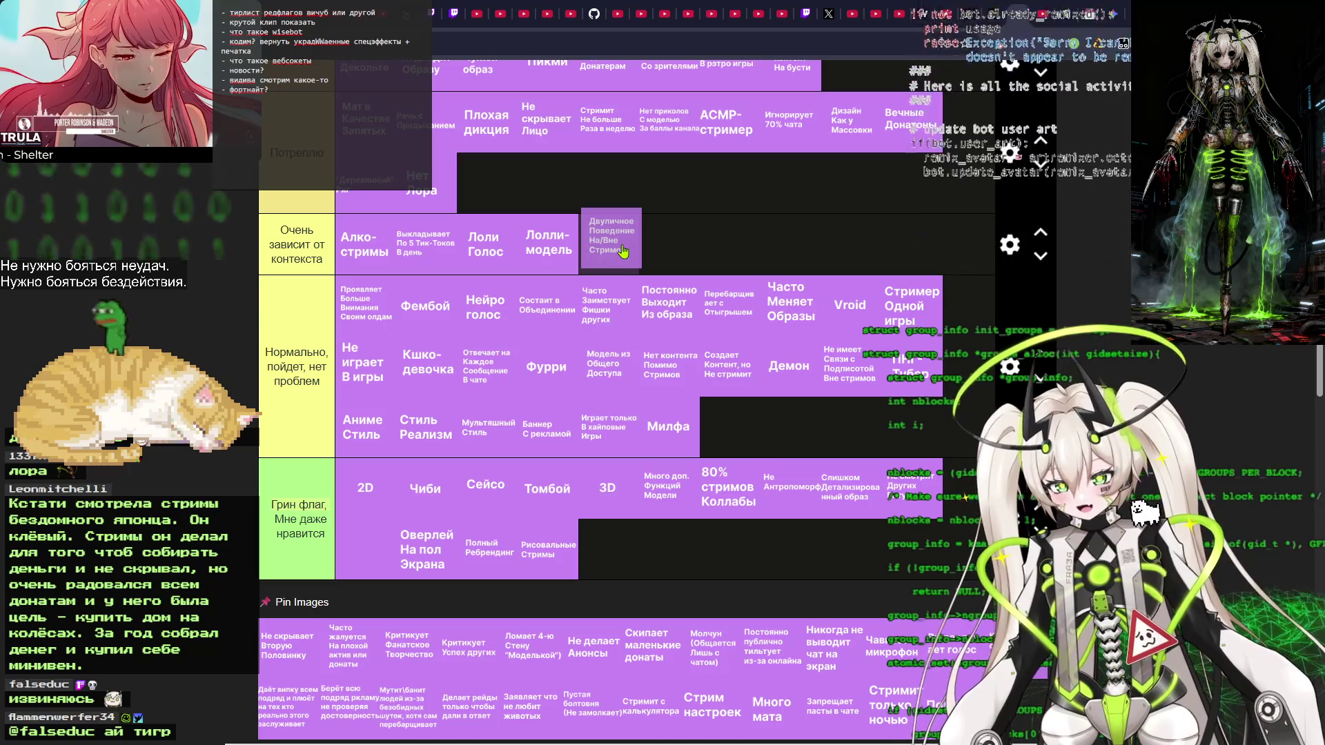
pyautogui.moveTo(623, 251); pyautogui.dragTo(699, 244)
pyautogui.scroll(2, 699, 243)
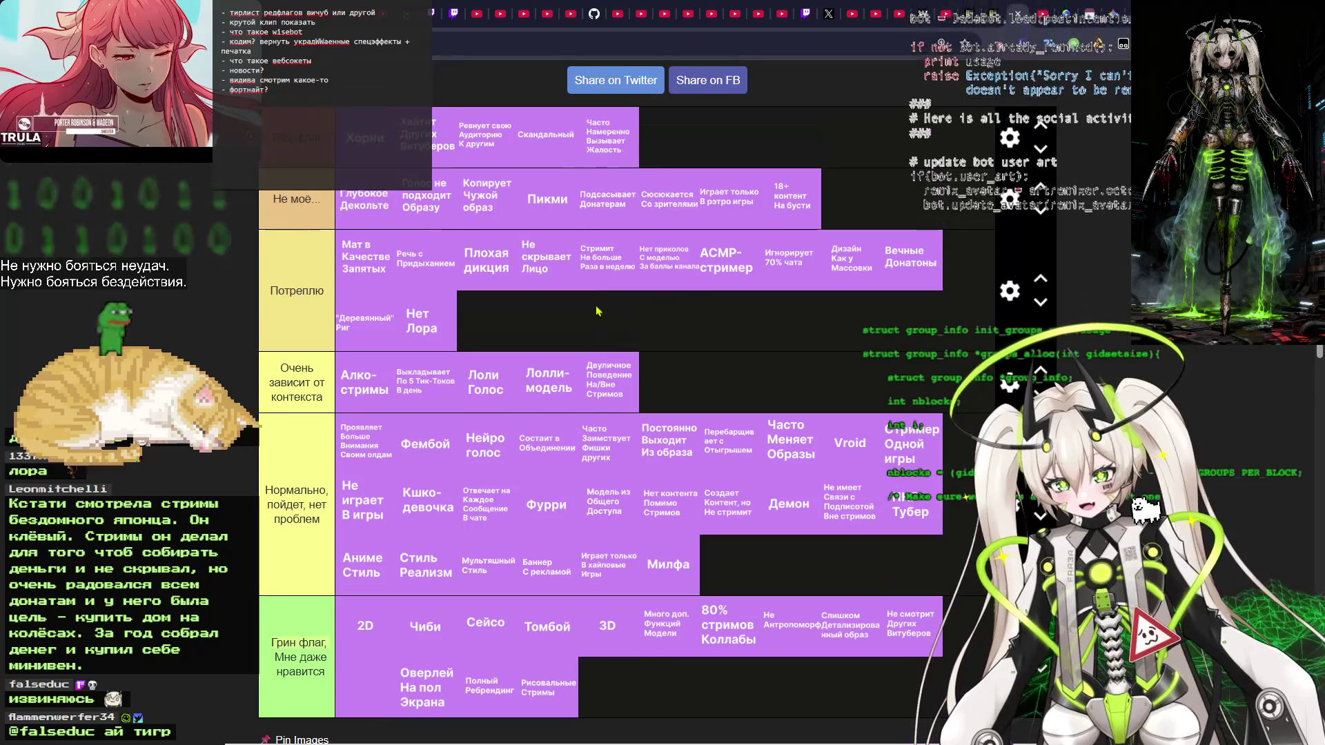
# Move Двуличное Поведение На/Вне Стримов up to Ред флаг, after Часто Намеренно Вызывает Жалость.
pyautogui.moveTo(623, 386)
pyautogui.mouseDown()
pyautogui.moveTo(625, 331)
pyautogui.moveTo(625, 476)
pyautogui.moveTo(611, 372)
pyautogui.moveTo(530, 322)
pyautogui.moveTo(810, 207)
pyautogui.moveTo(862, 202)
pyautogui.moveTo(525, 358)
pyautogui.moveTo(644, 389)
pyautogui.moveTo(717, 348)
pyautogui.moveTo(857, 202)
pyautogui.moveTo(869, 208)
pyautogui.moveTo(694, 165)
pyautogui.mouseUp()
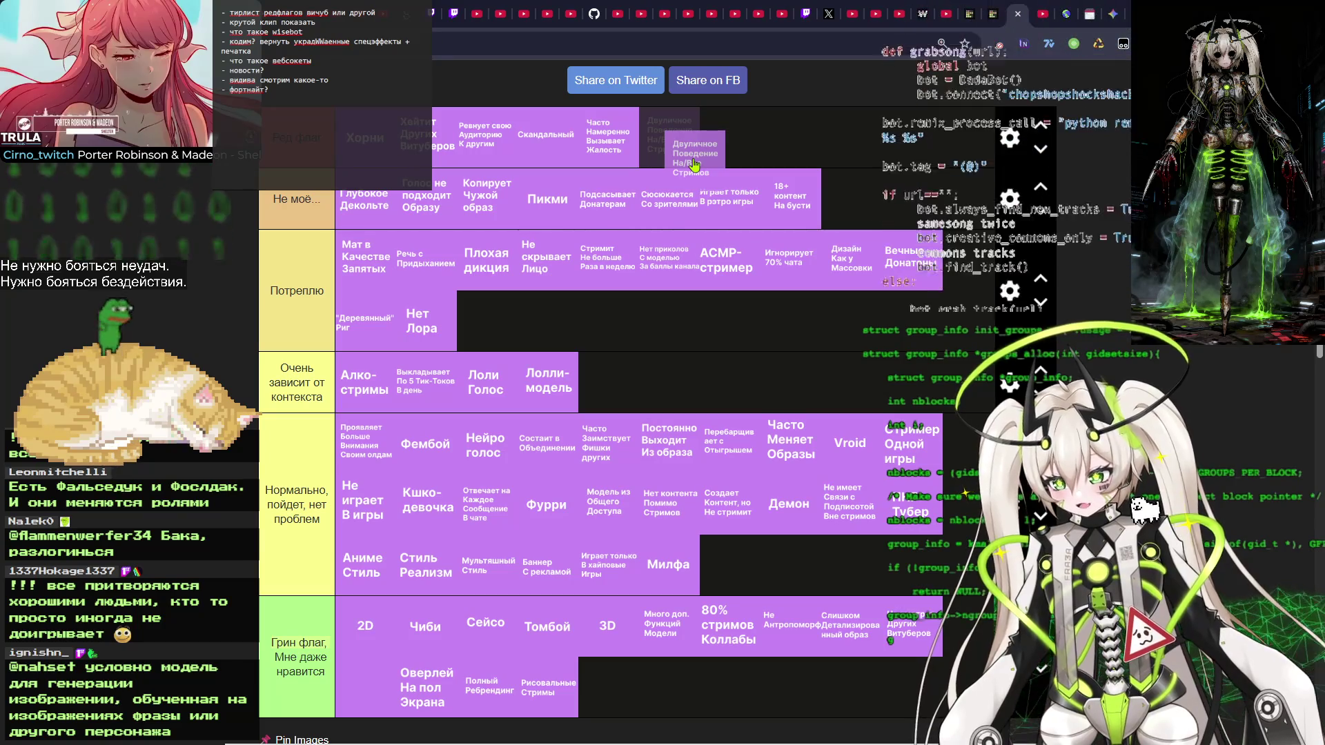
pyautogui.moveTo(694, 166)
pyautogui.mouseDown()
pyautogui.moveTo(720, 152)
pyautogui.moveTo(673, 337)
pyautogui.moveTo(683, 146)
pyautogui.moveTo(686, 161)
pyautogui.moveTo(773, 145)
pyautogui.moveTo(909, 208)
pyautogui.moveTo(863, 206)
pyautogui.mouseUp()
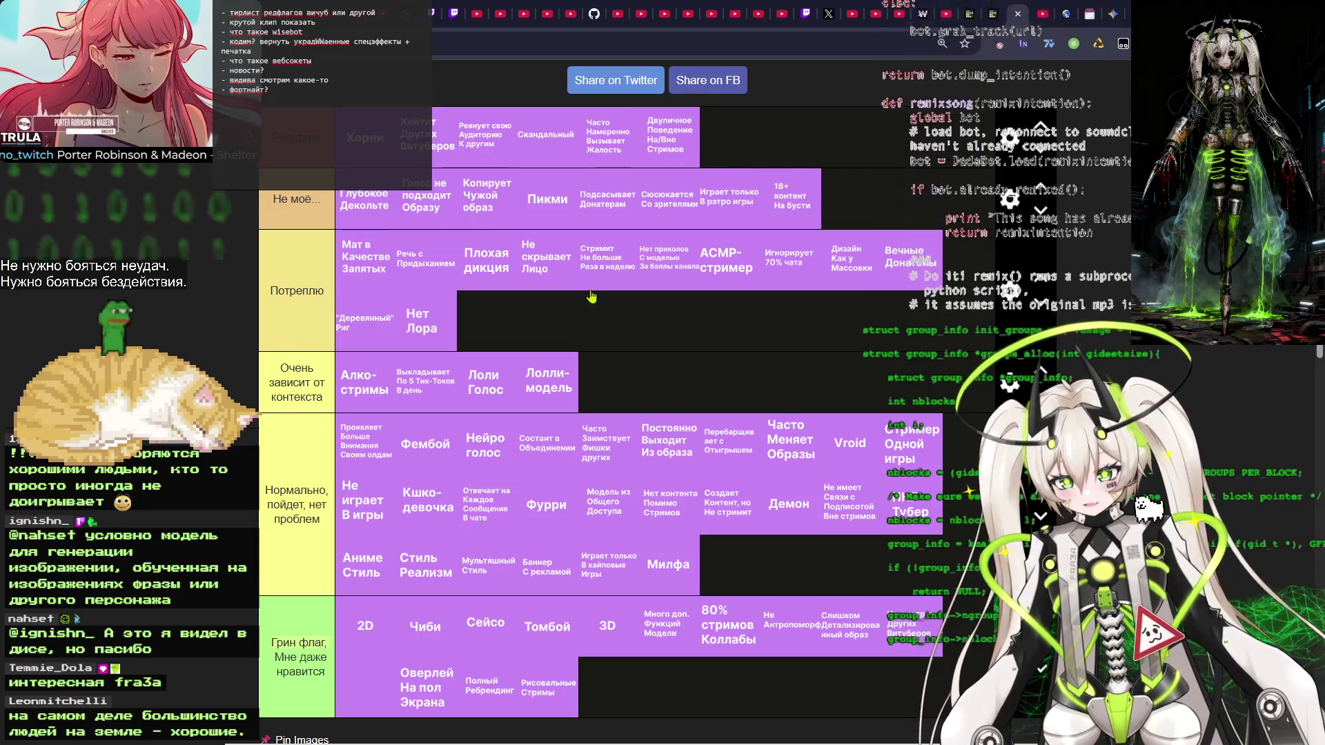
pyautogui.scroll(-3, 564, 326)
pyautogui.scroll(-2, 565, 325)
pyautogui.scroll(2, 565, 325)
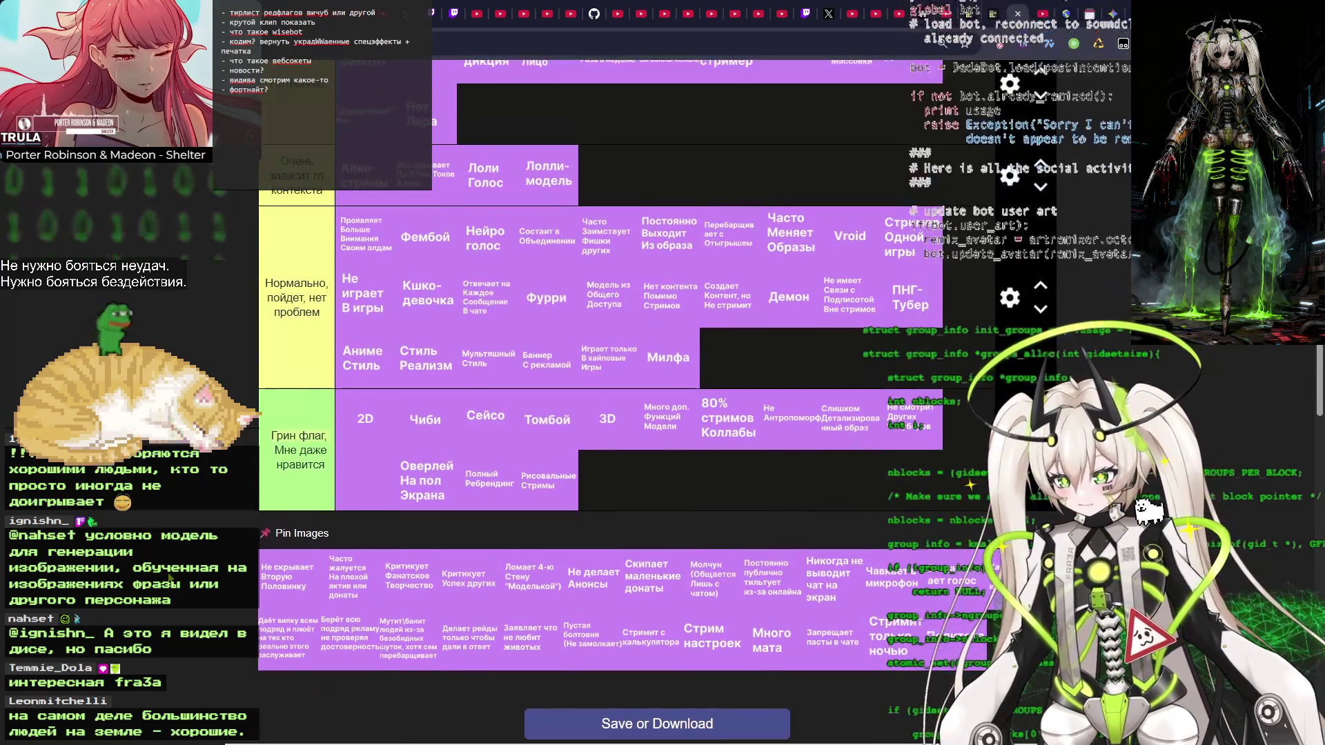
# Drop Не скрывает Вторую Половинку at the end of Нормально's second row, after Милфа.
pyautogui.scroll(2, 564, 326)
pyautogui.scroll(-3, 565, 326)
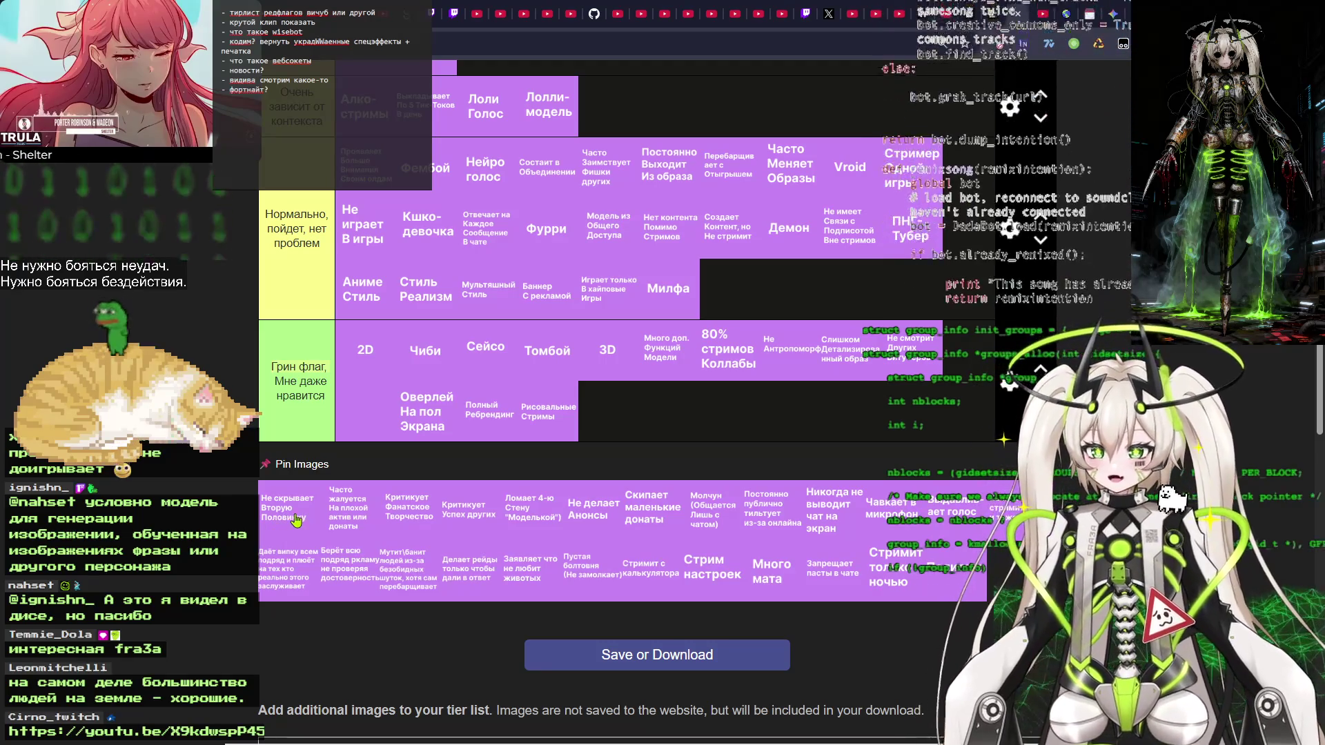
pyautogui.moveTo(285, 520)
pyautogui.mouseDown()
pyautogui.moveTo(270, 520)
pyautogui.moveTo(387, 461)
pyautogui.moveTo(618, 419)
pyautogui.moveTo(621, 165)
pyautogui.moveTo(484, 243)
pyautogui.moveTo(485, 207)
pyautogui.moveTo(480, 331)
pyautogui.moveTo(400, 372)
pyautogui.moveTo(386, 427)
pyautogui.moveTo(740, 435)
pyautogui.moveTo(728, 436)
pyautogui.mouseUp()
pyautogui.scroll(3, 621, 166)
pyautogui.scroll(-2, 483, 303)
pyautogui.scroll(2, 476, 262)
pyautogui.scroll(-1, 414, 366)
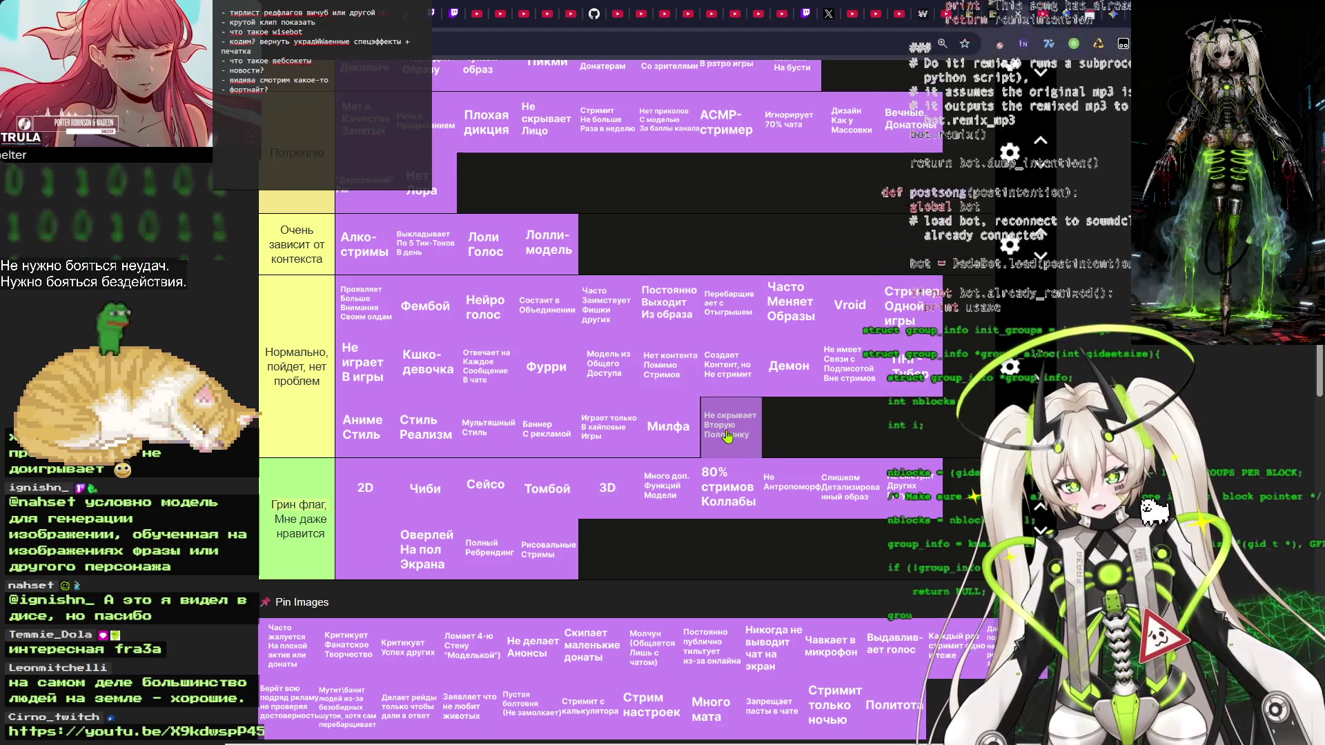
pyautogui.moveTo(728, 434)
pyautogui.mouseDown()
pyautogui.moveTo(740, 410)
pyautogui.moveTo(730, 443)
pyautogui.mouseUp()
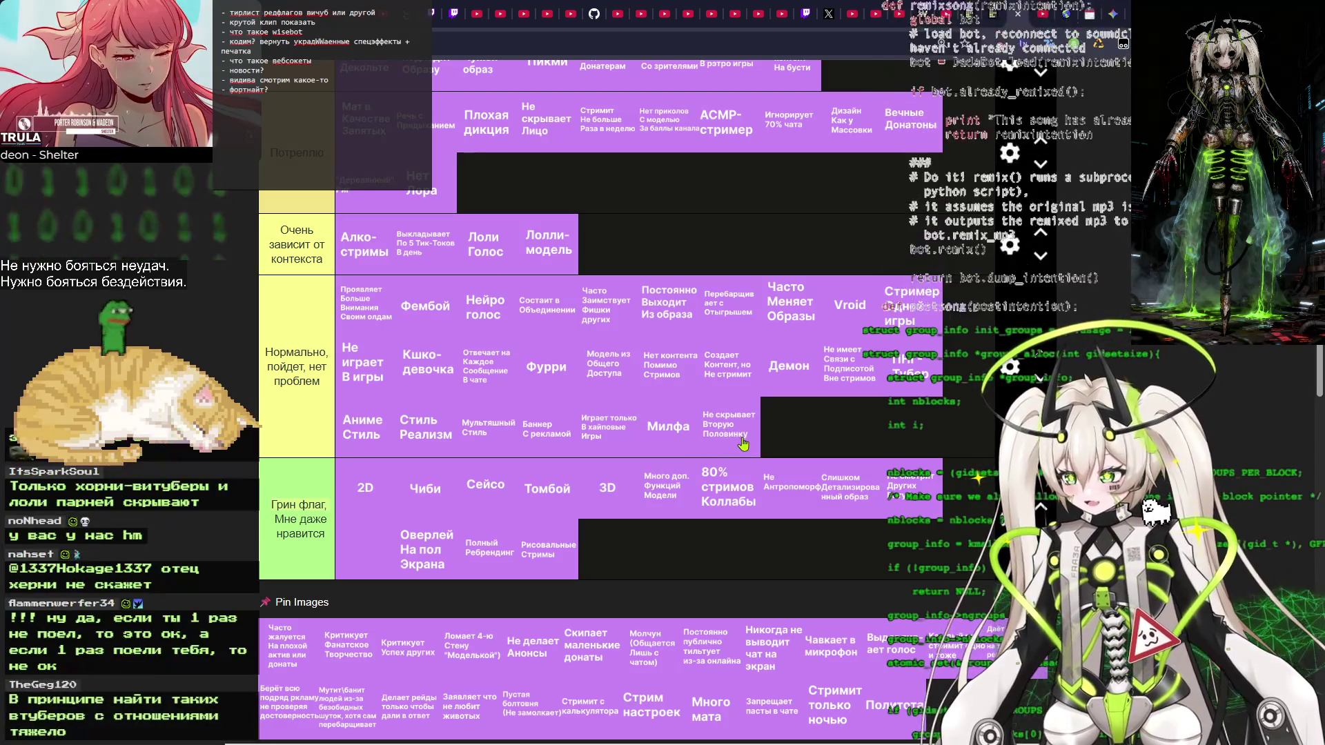
# Resettle Не скрывает Вторую Половинку in Нормально, then add Часто жалуется На плохой актив или донаты to Ред флаг.
pyautogui.moveTo(740, 433); pyautogui.dragTo(749, 436)
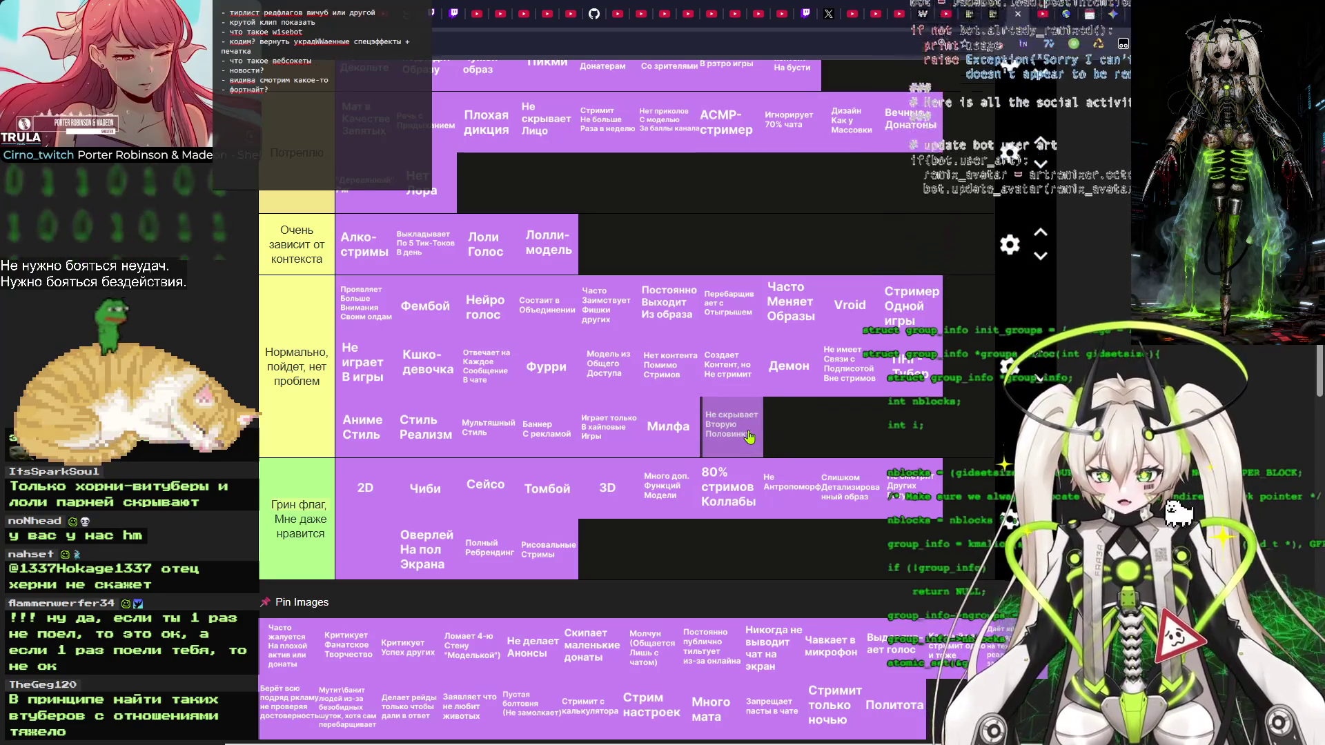
pyautogui.moveTo(750, 436); pyautogui.dragTo(749, 437)
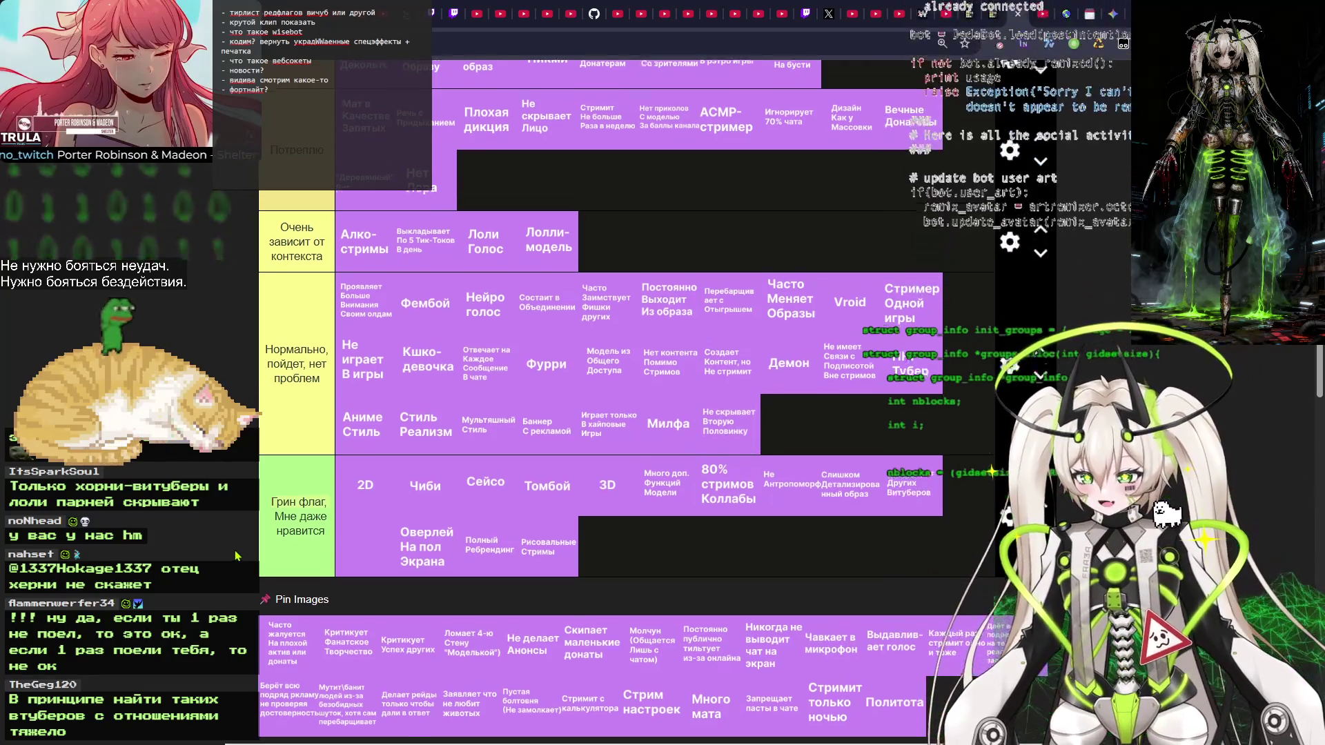
pyautogui.scroll(-1, 236, 555)
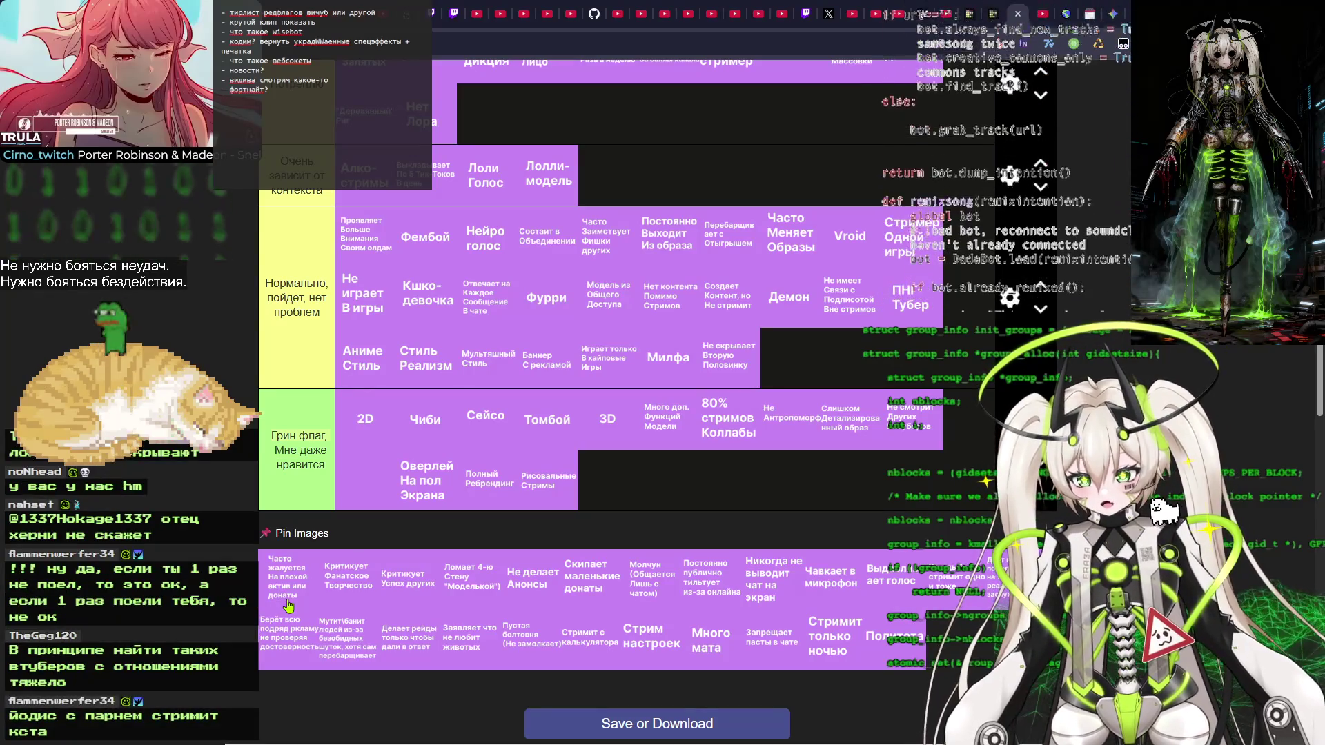
pyautogui.moveTo(280, 589)
pyautogui.mouseDown()
pyautogui.moveTo(607, 162)
pyautogui.moveTo(607, 200)
pyautogui.moveTo(662, 210)
pyautogui.moveTo(724, 216)
pyautogui.moveTo(761, 180)
pyautogui.moveTo(751, 218)
pyautogui.mouseUp()
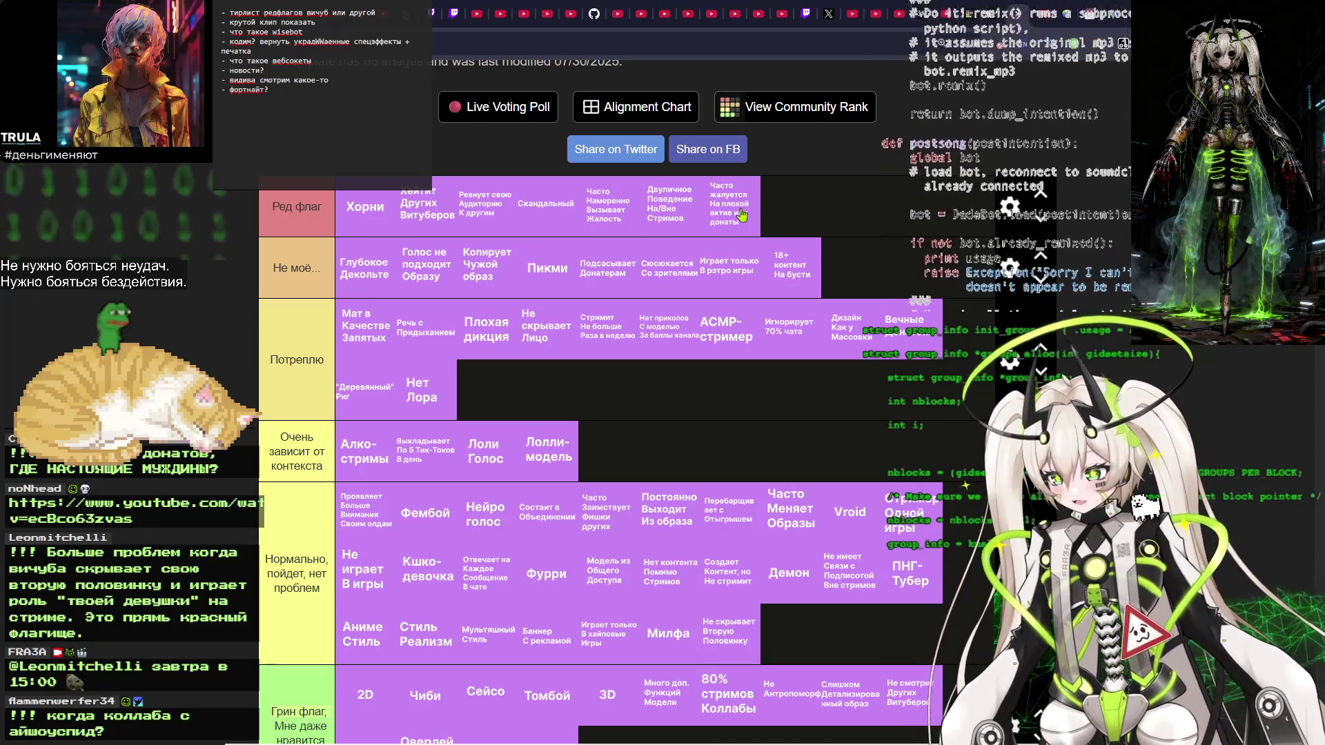
pyautogui.scroll(-2, 757, 410)
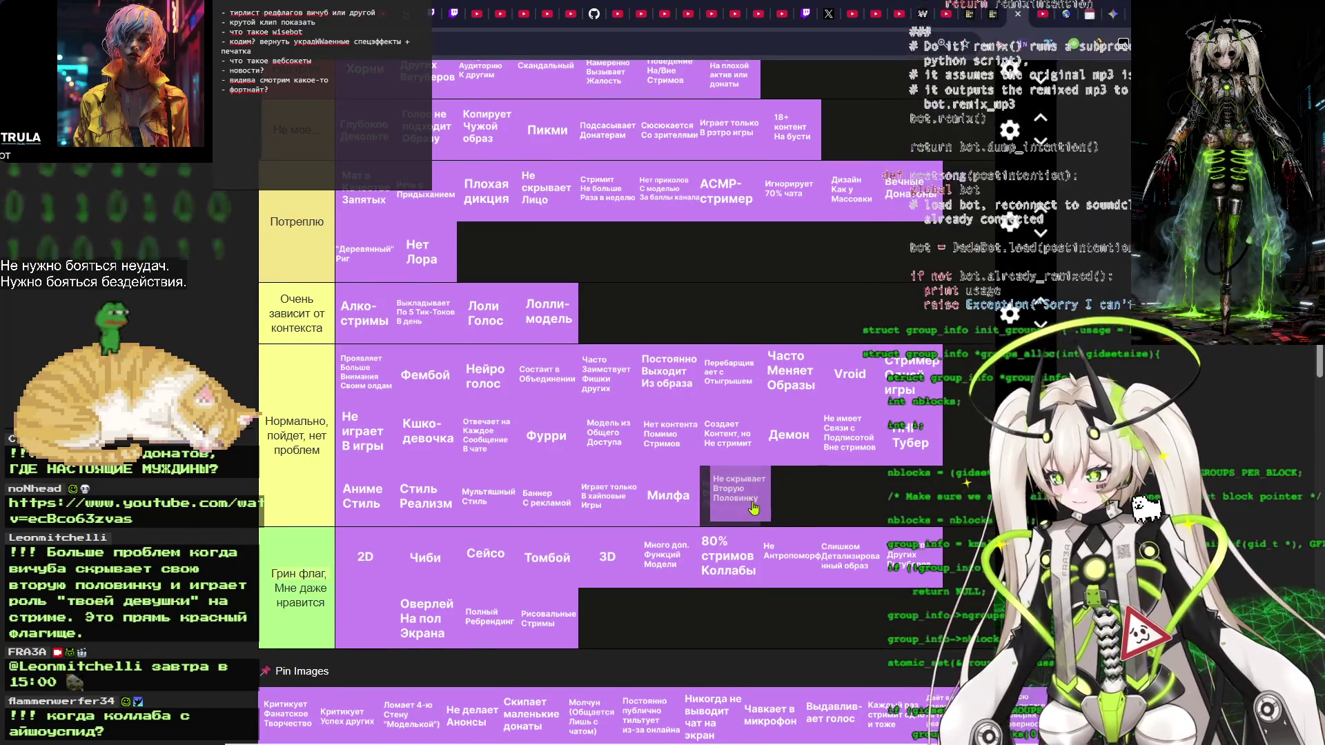
pyautogui.moveTo(749, 502); pyautogui.dragTo(734, 512)
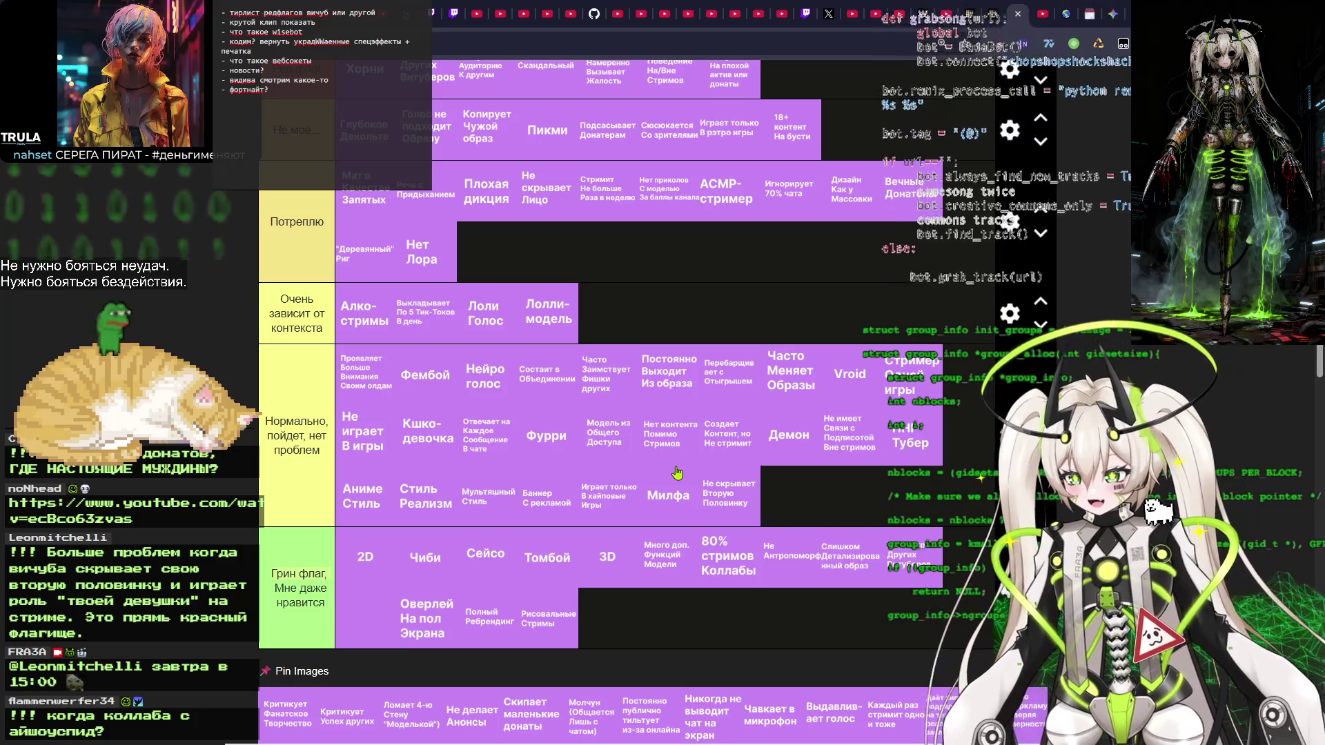
pyautogui.scroll(4, 734, 352)
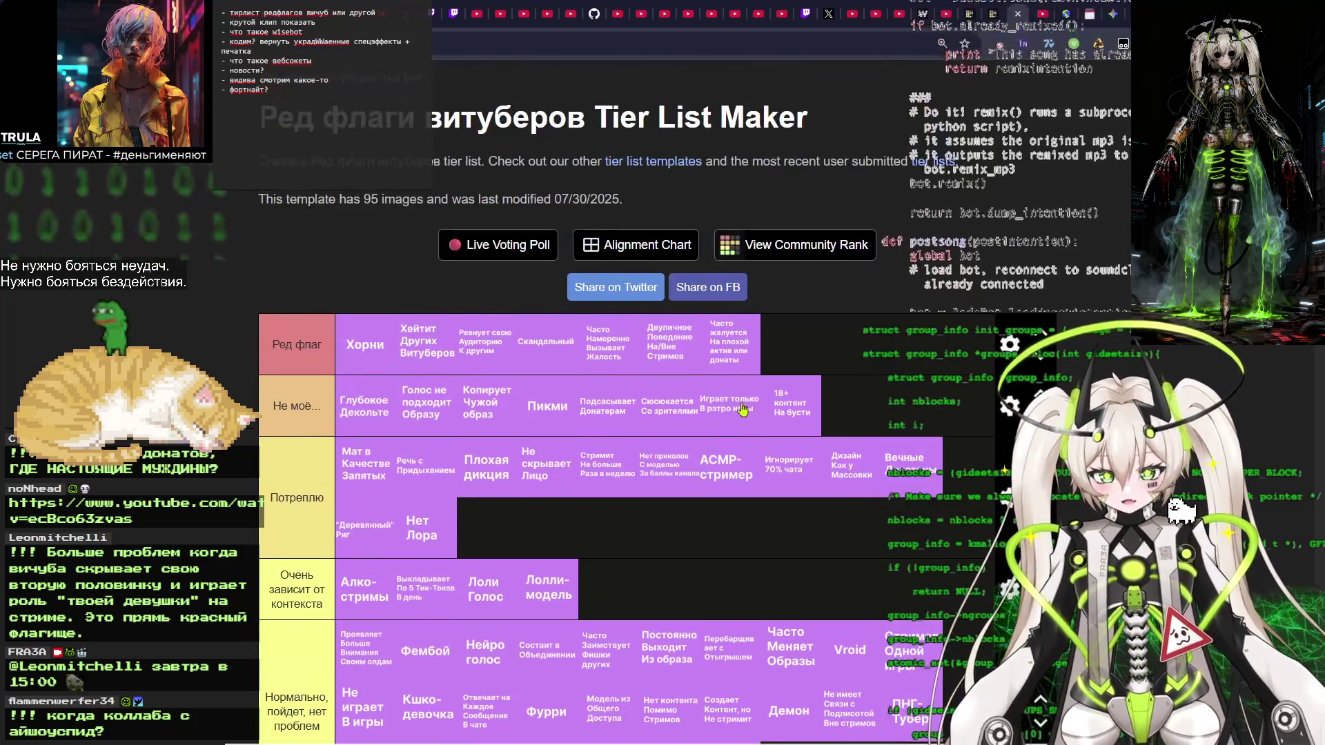
pyautogui.moveTo(734, 353); pyautogui.dragTo(731, 356)
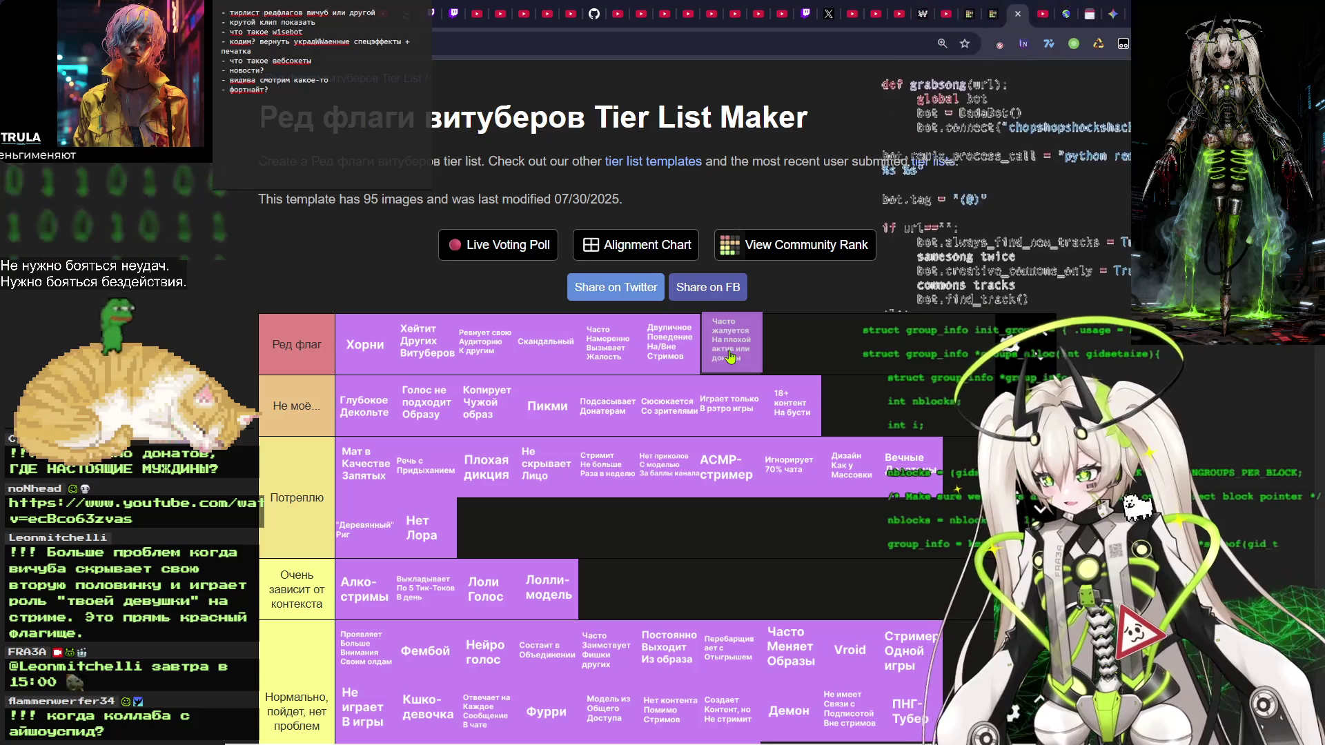
pyautogui.moveTo(731, 356); pyautogui.dragTo(731, 356)
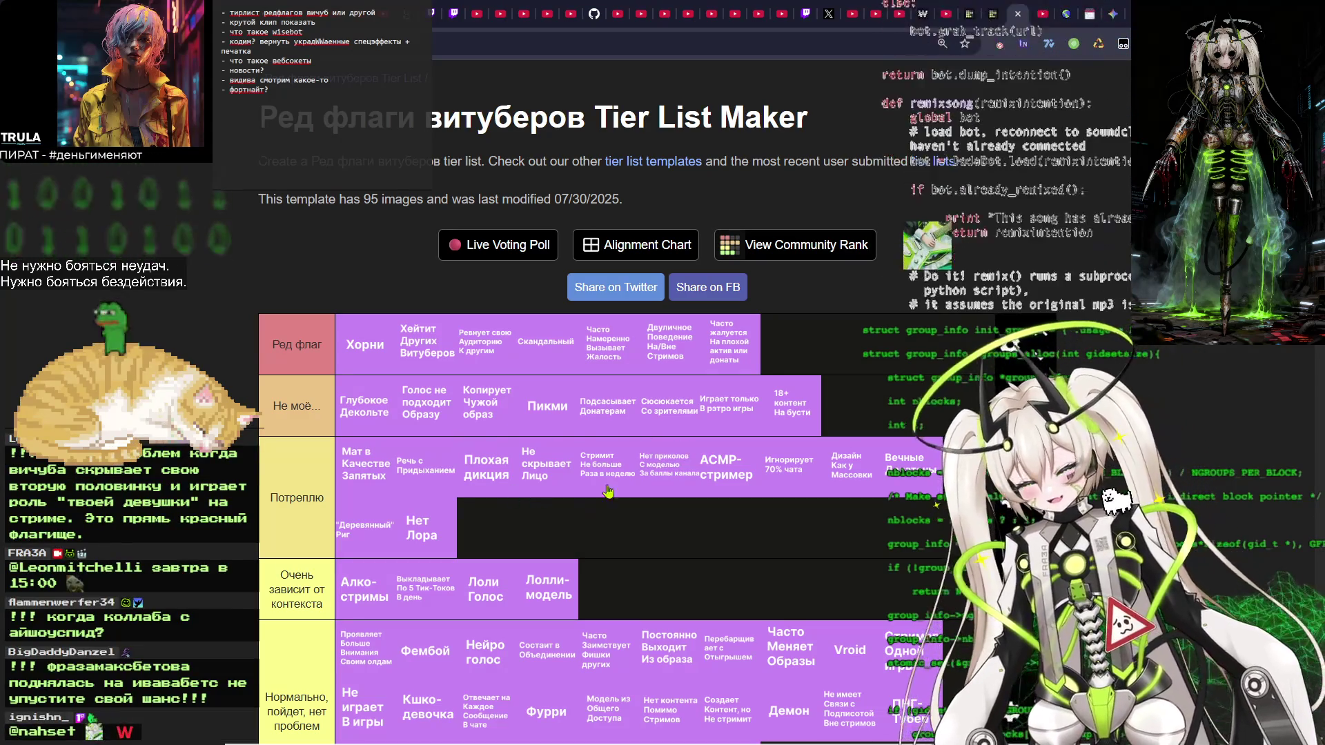
pyautogui.scroll(-6, 698, 388)
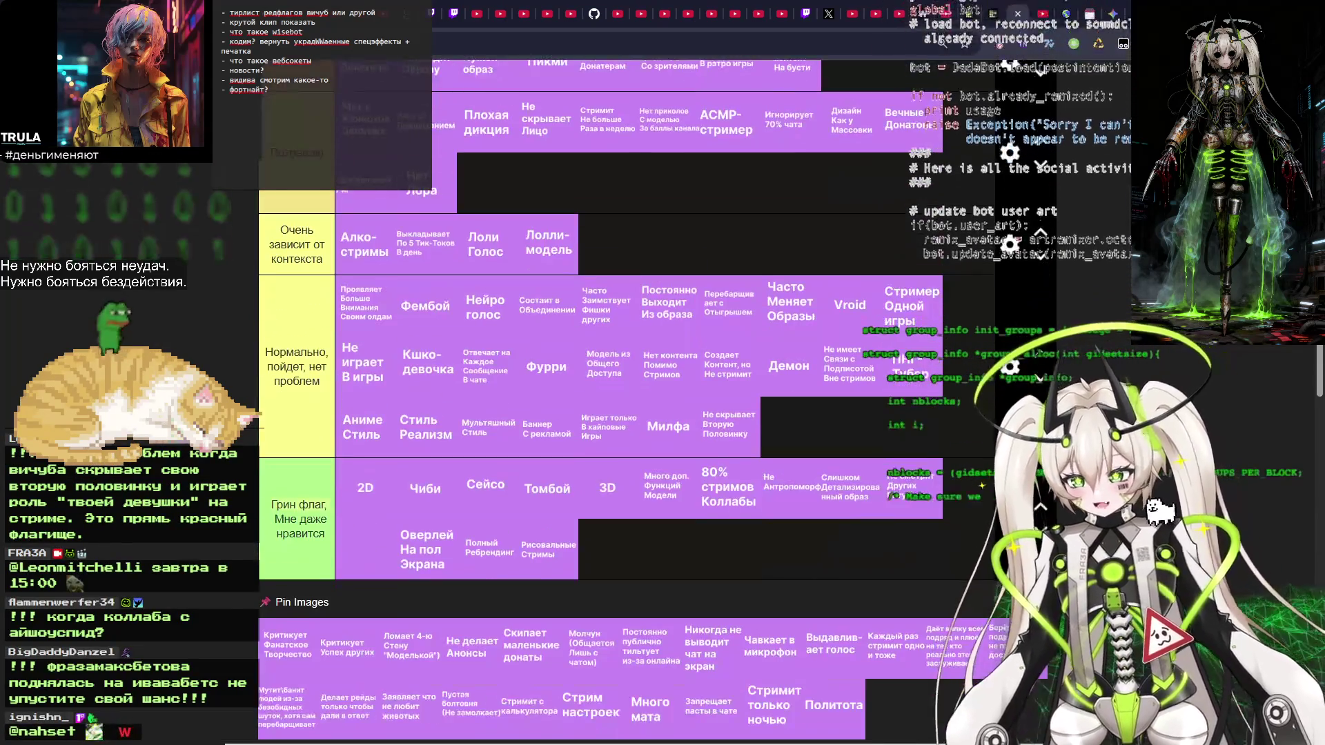
# Place the 'Критикует Фанатское Творчество' tile in the Очень зависит от контекста tier, right after Лолли-модель.
pyautogui.scroll(-2, 250, 442)
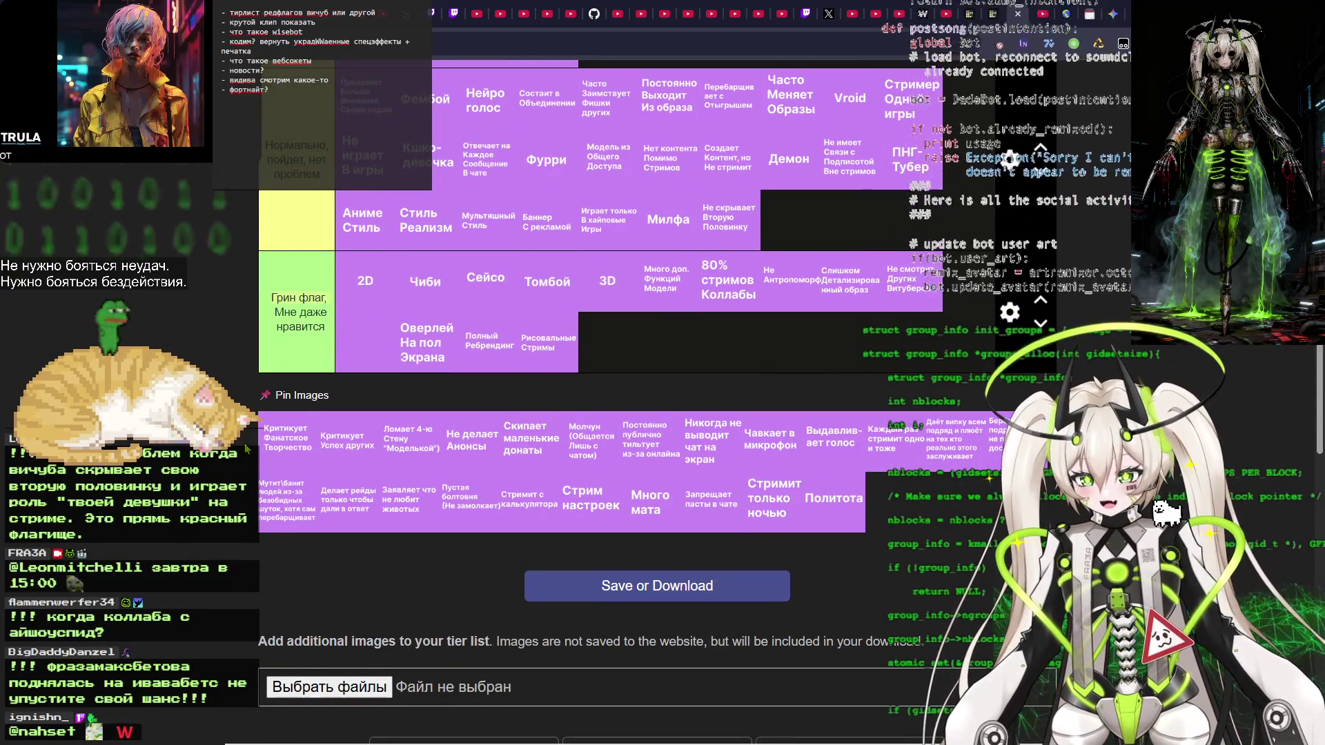
pyautogui.scroll(1, 246, 449)
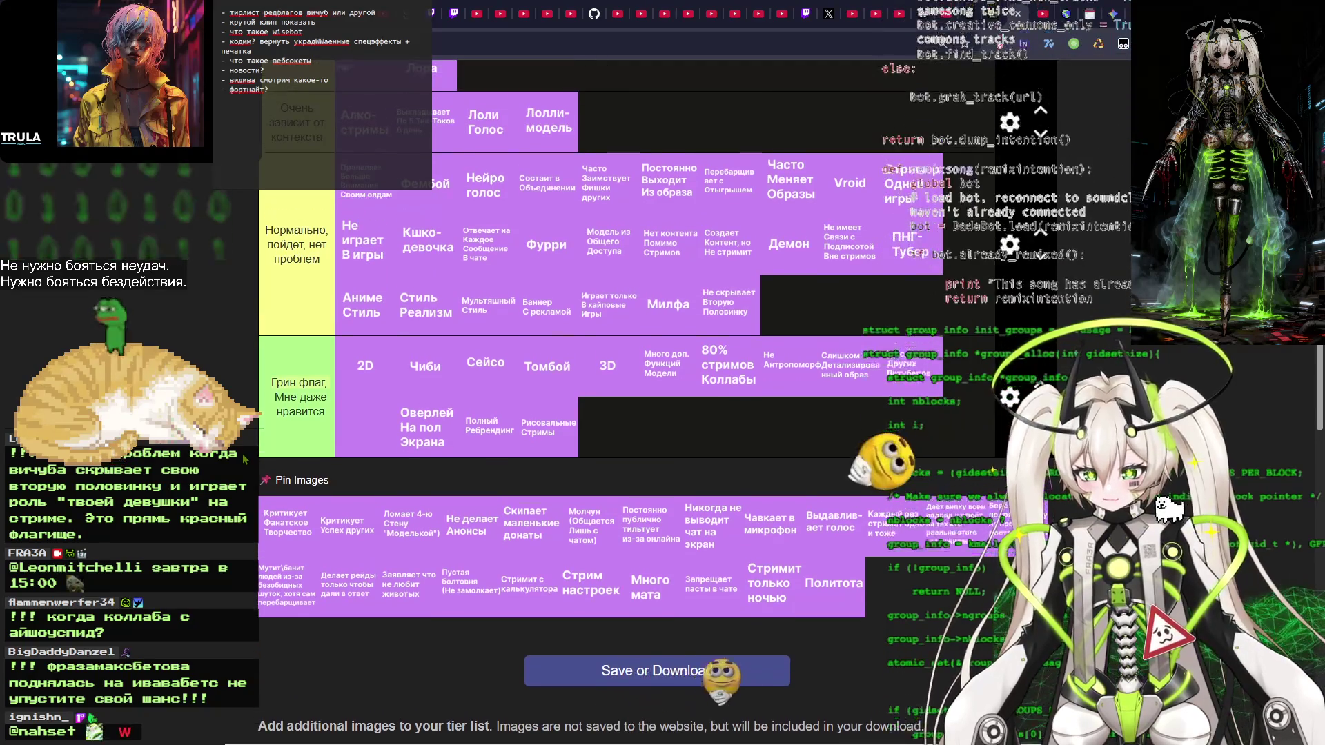
pyautogui.scroll(1, 245, 458)
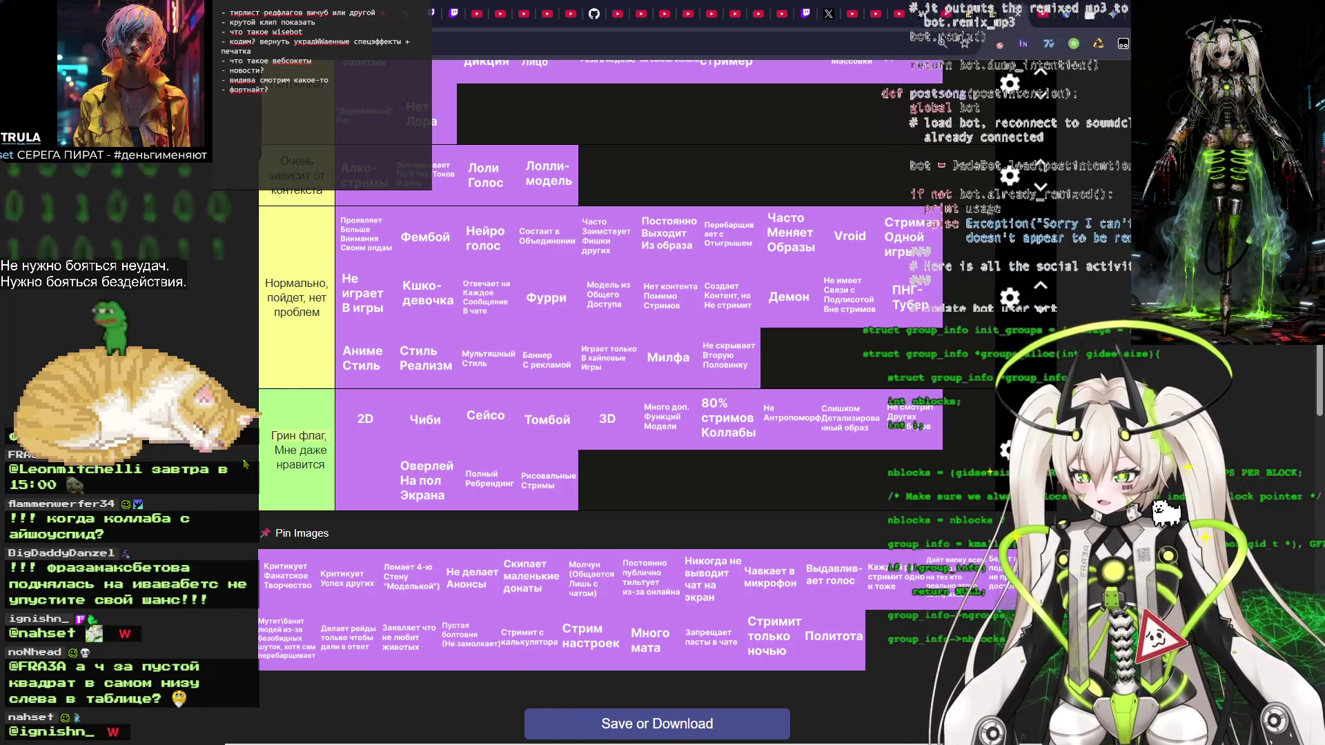
pyautogui.moveTo(287, 577)
pyautogui.mouseDown()
pyautogui.moveTo(262, 425)
pyautogui.moveTo(545, 172)
pyautogui.moveTo(641, 184)
pyautogui.mouseUp()
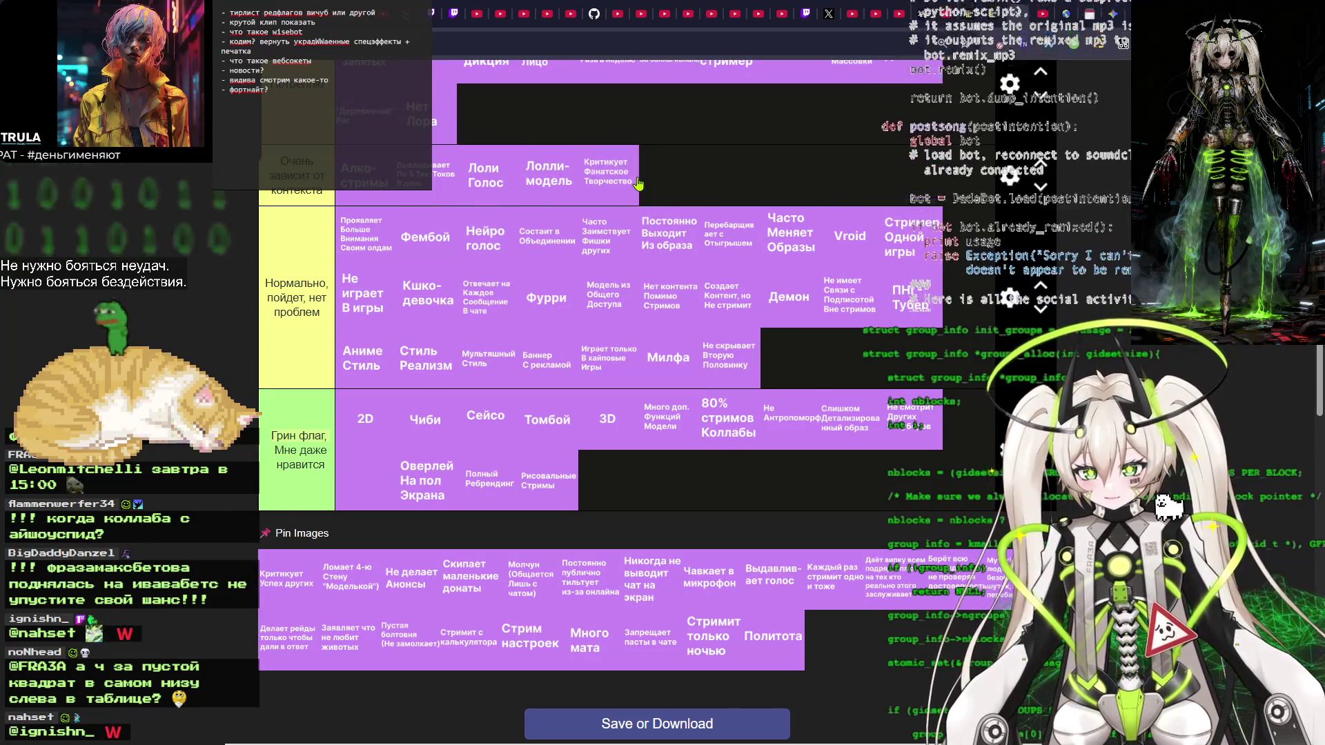
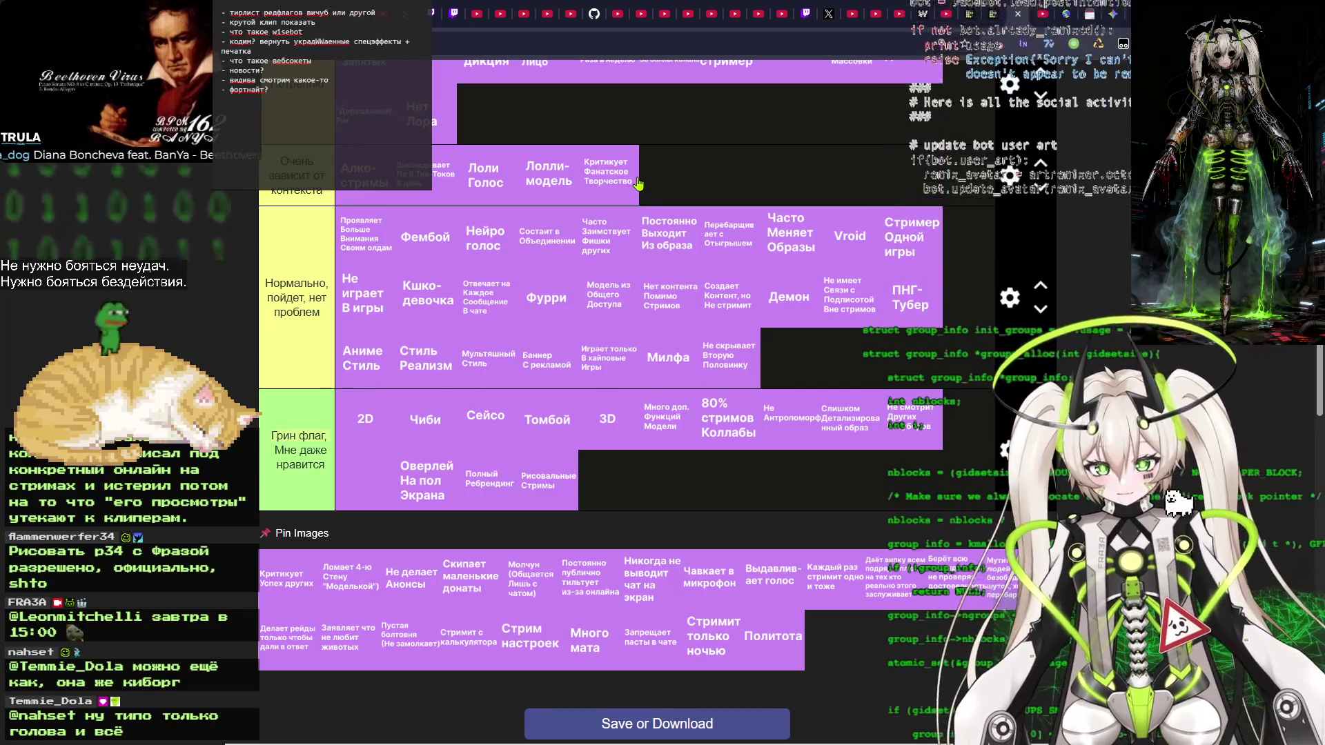
# Try moving Критикует Фанатское Творчество beside Лолли-модель, then leave it in its original slot.
pyautogui.moveTo(623, 182)
pyautogui.mouseDown()
pyautogui.moveTo(635, 183)
pyautogui.moveTo(618, 163)
pyautogui.moveTo(613, 187)
pyautogui.mouseUp()
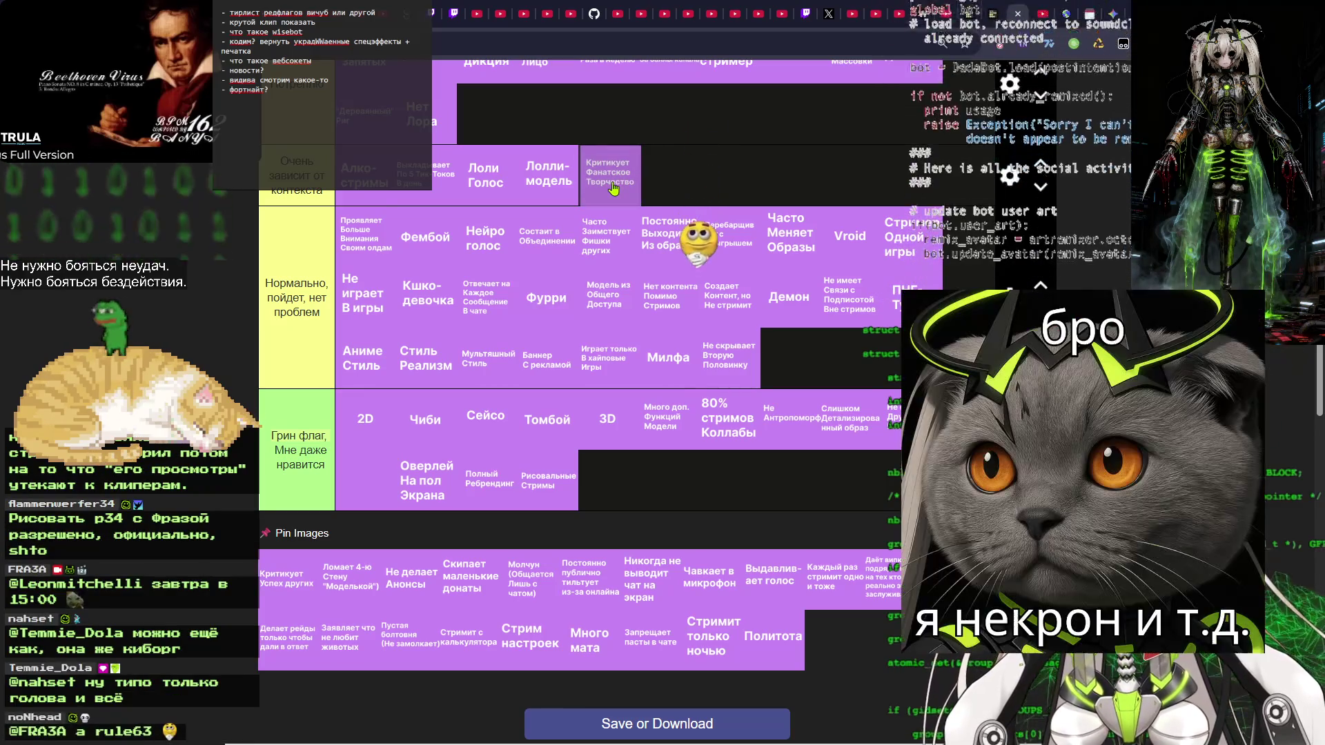
pyautogui.moveTo(613, 187); pyautogui.dragTo(610, 182)
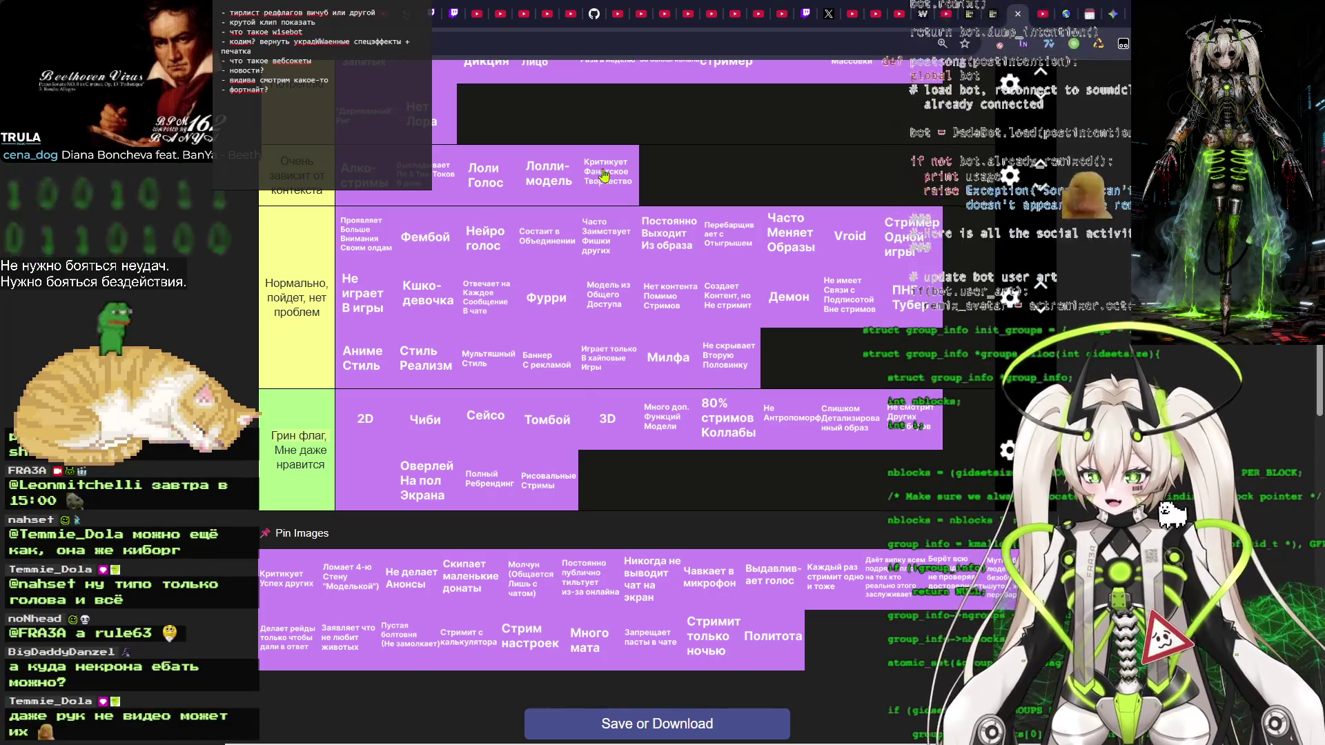
pyautogui.moveTo(603, 172); pyautogui.dragTo(671, 182)
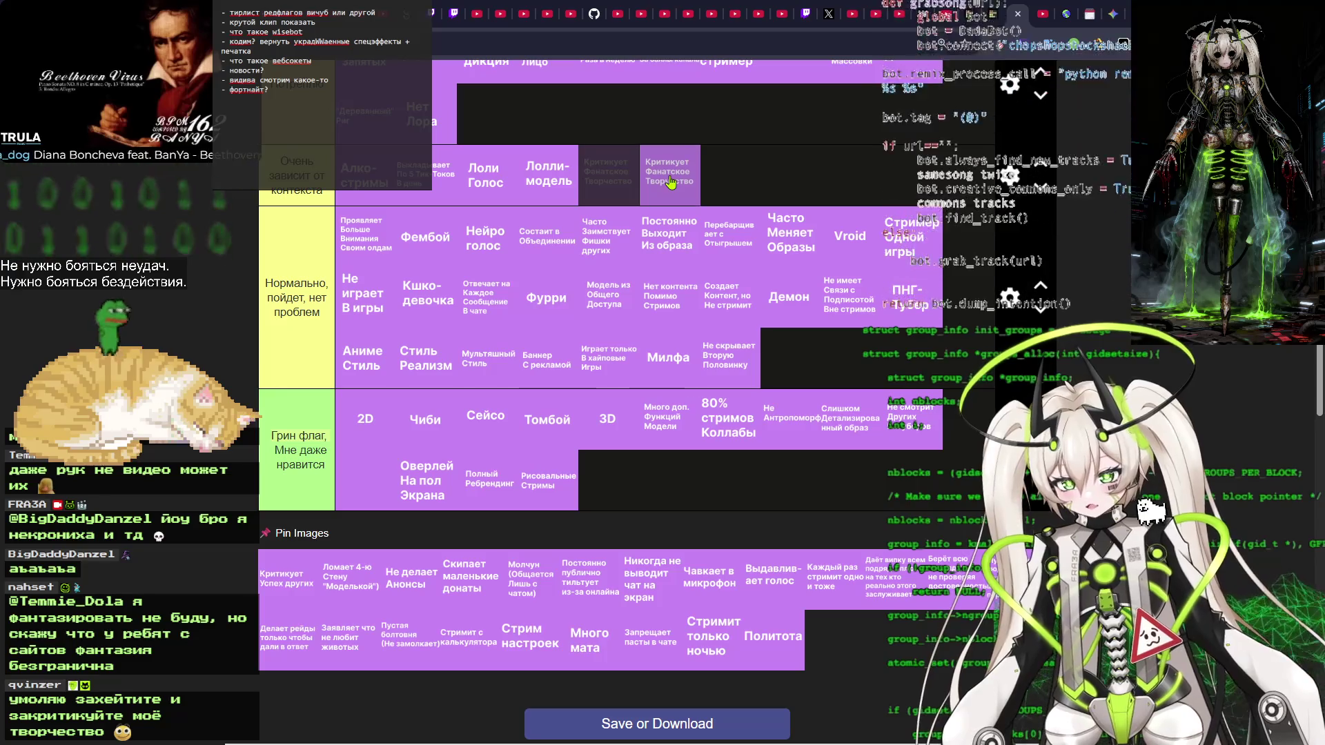
pyautogui.moveTo(669, 180); pyautogui.dragTo(611, 181)
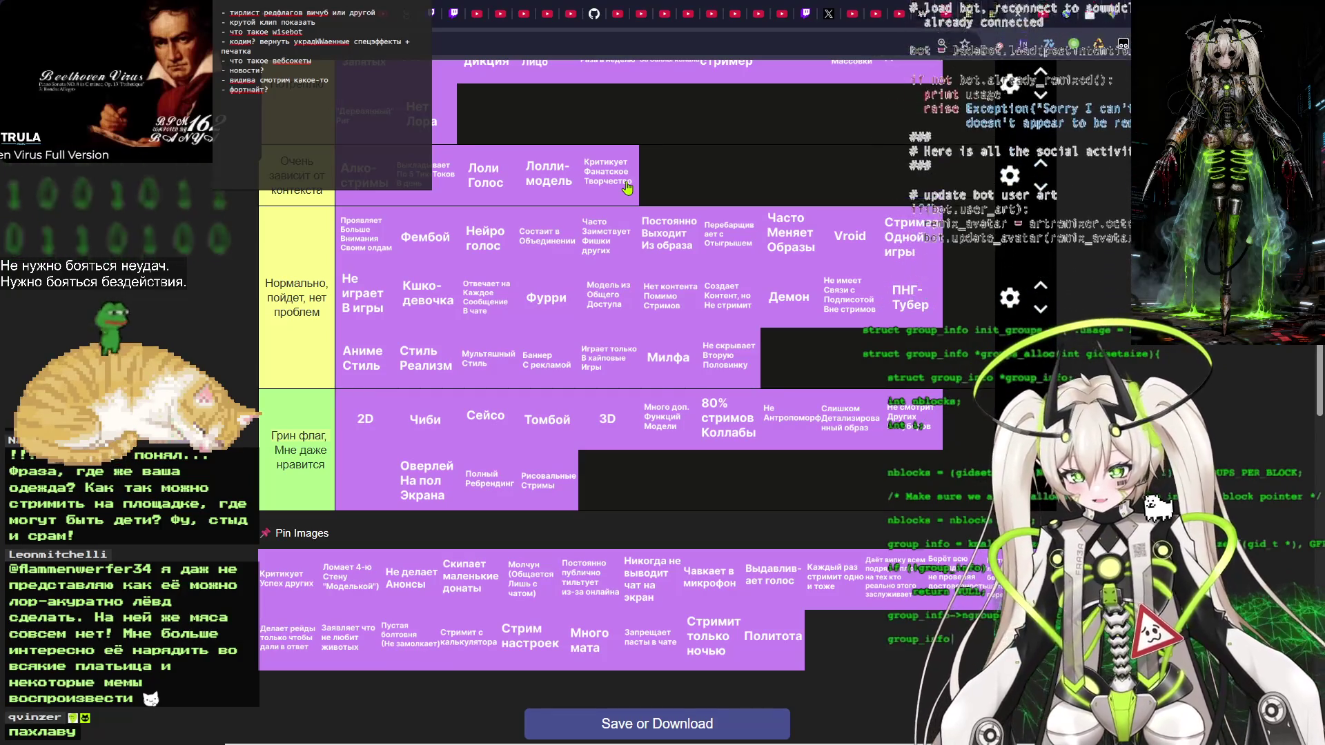
pyautogui.moveTo(627, 187); pyautogui.dragTo(640, 181)
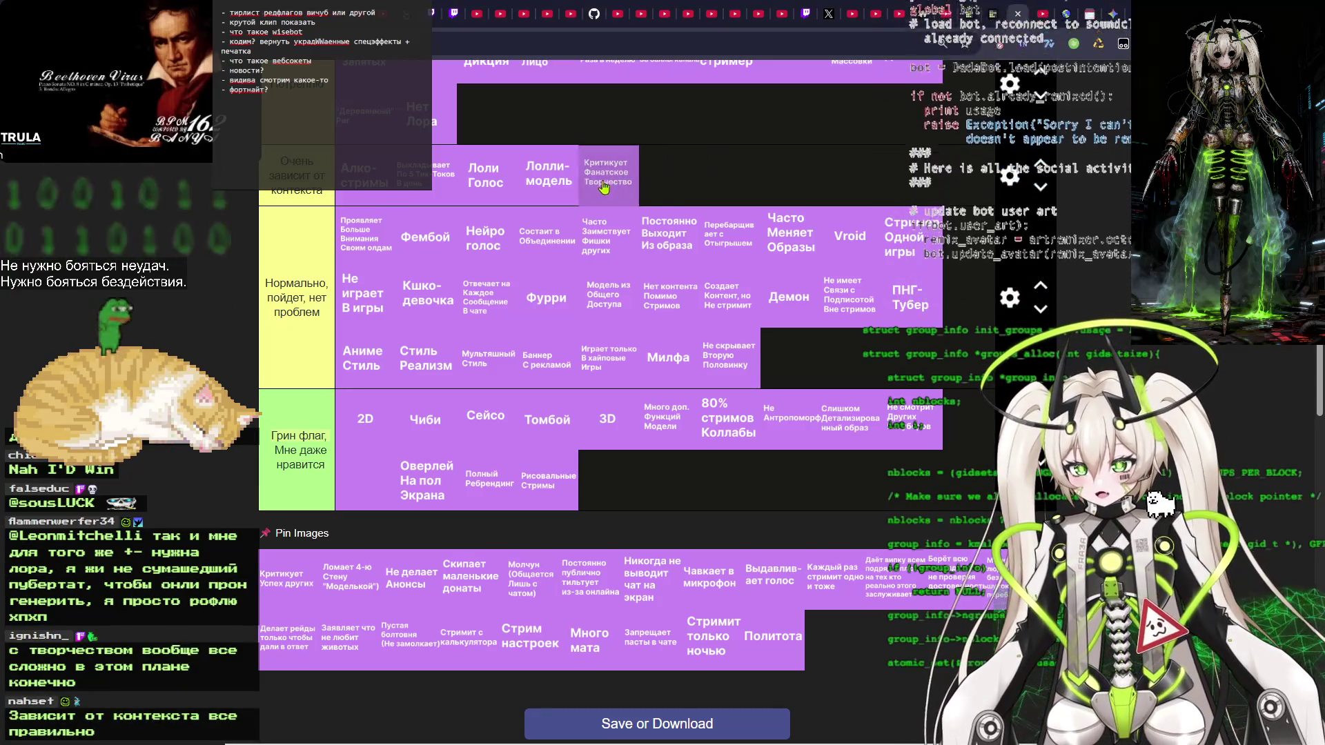
pyautogui.moveTo(607, 185)
pyautogui.mouseDown()
pyautogui.moveTo(650, 221)
pyautogui.moveTo(535, 116)
pyautogui.moveTo(523, 122)
pyautogui.moveTo(611, 173)
pyautogui.moveTo(492, 117)
pyautogui.moveTo(718, 234)
pyautogui.moveTo(618, 176)
pyautogui.moveTo(615, 187)
pyautogui.mouseUp()
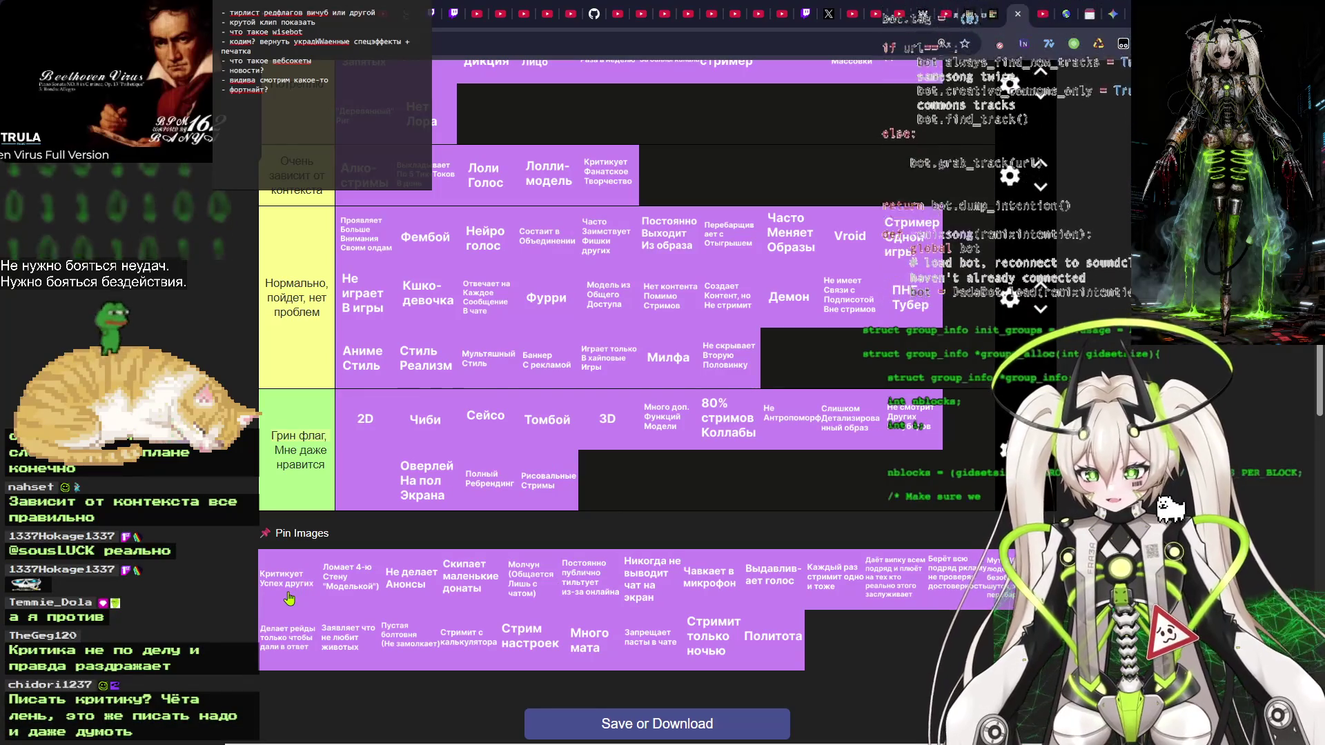
# Carry Критикует Успех других past the Потреплю row and drop it at the end of Ред флаг.
pyautogui.moveTo(289, 599)
pyautogui.mouseDown()
pyautogui.moveTo(679, 297)
pyautogui.moveTo(766, 111)
pyautogui.moveTo(790, 289)
pyautogui.mouseUp()
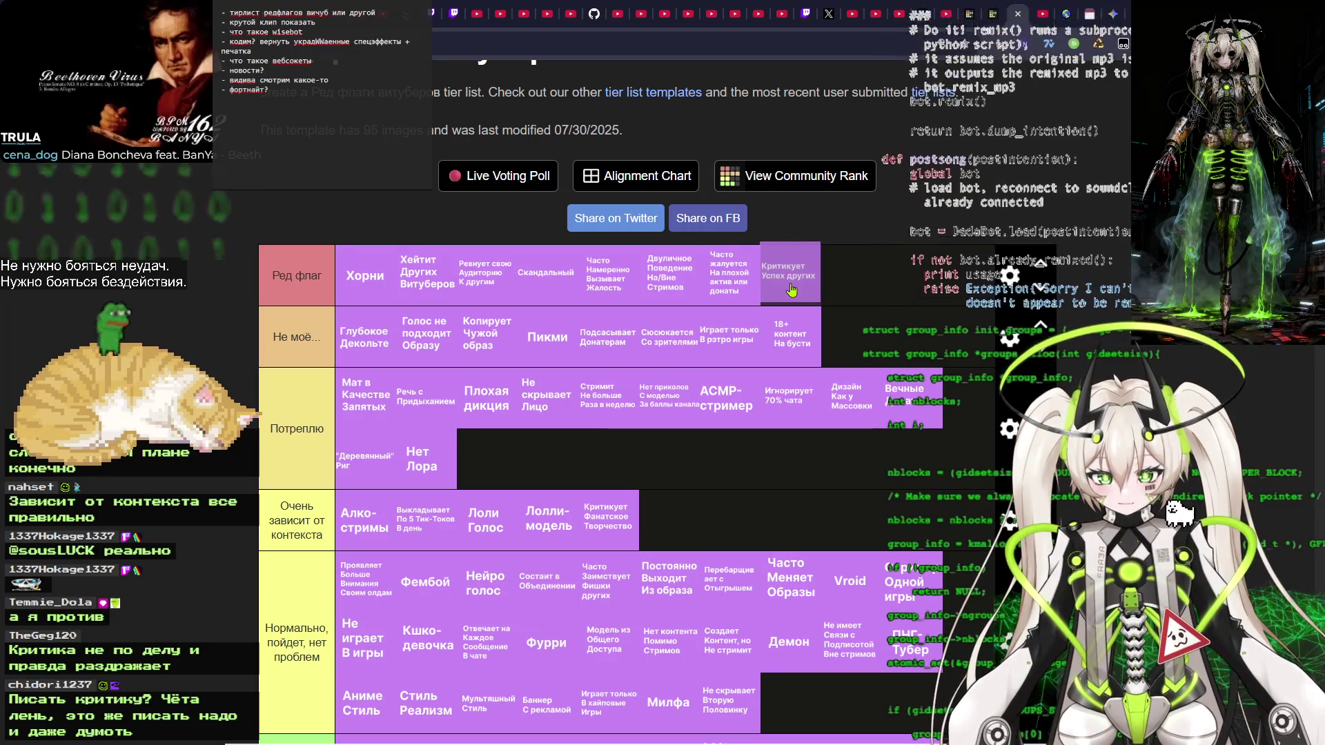
pyautogui.moveTo(791, 290)
pyautogui.mouseDown()
pyautogui.moveTo(821, 332)
pyautogui.moveTo(710, 462)
pyautogui.moveTo(546, 472)
pyautogui.mouseUp()
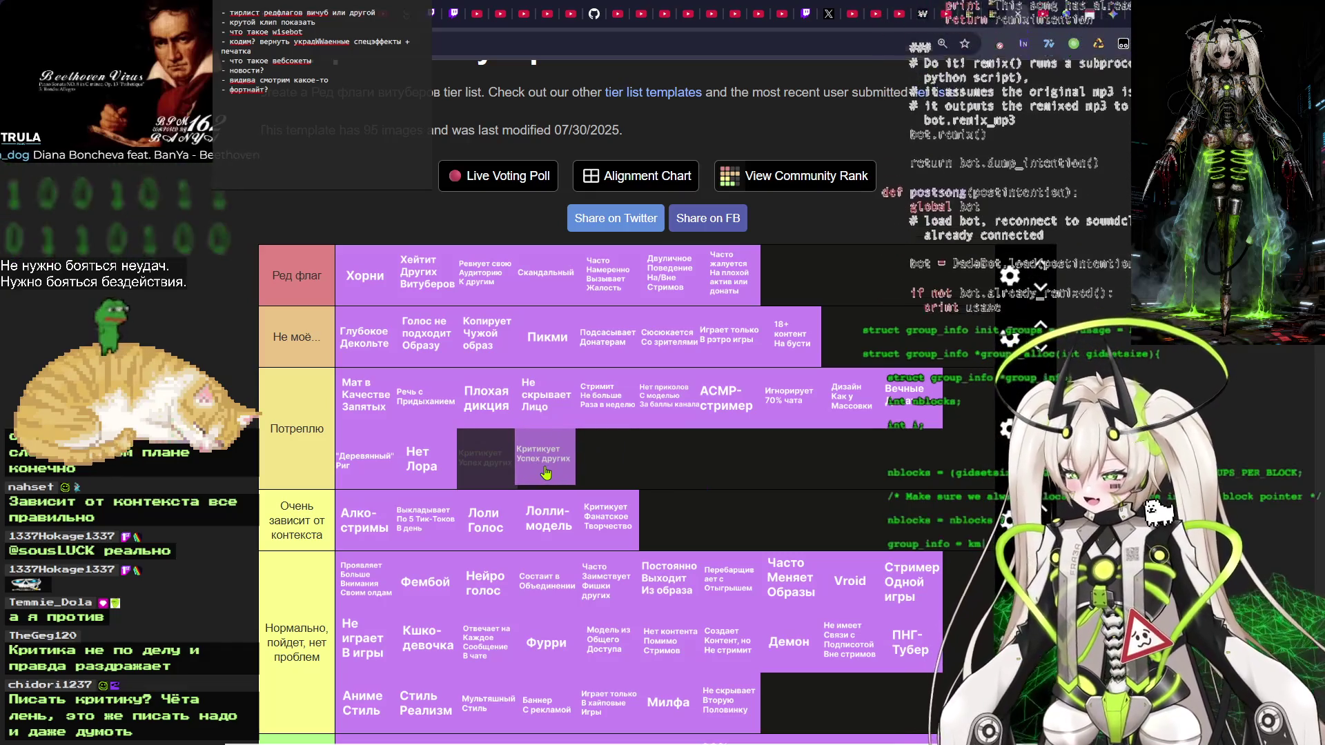
pyautogui.moveTo(545, 472); pyautogui.dragTo(491, 476)
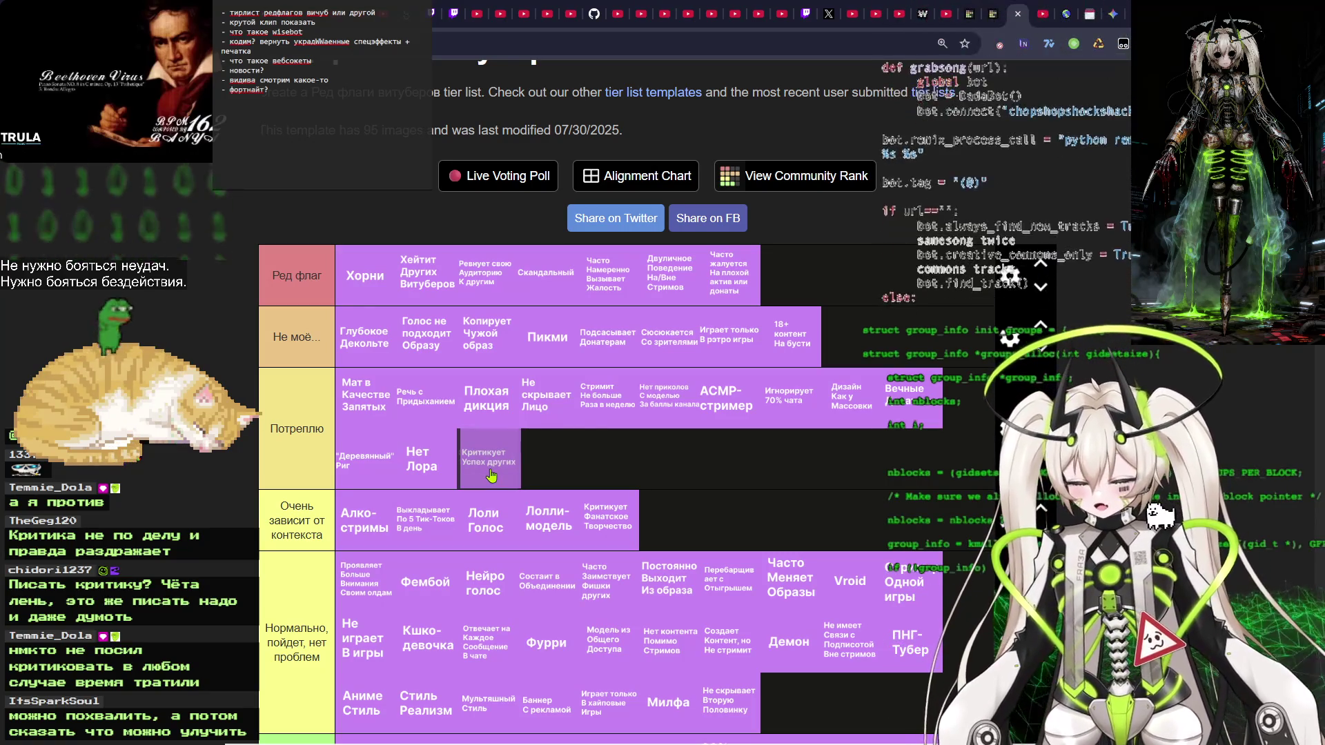
pyautogui.moveTo(491, 476)
pyautogui.mouseDown()
pyautogui.moveTo(739, 469)
pyautogui.moveTo(794, 386)
pyautogui.moveTo(790, 283)
pyautogui.mouseUp()
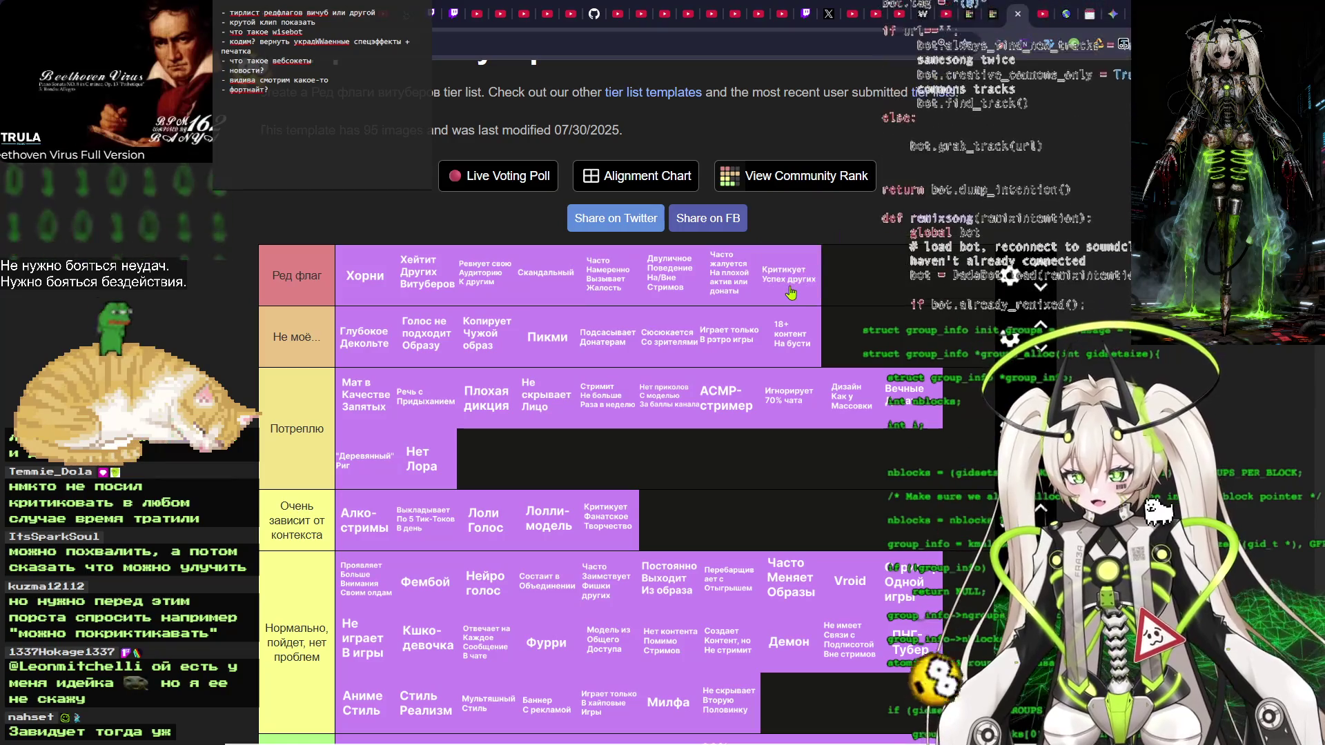
pyautogui.scroll(-5, 433, 502)
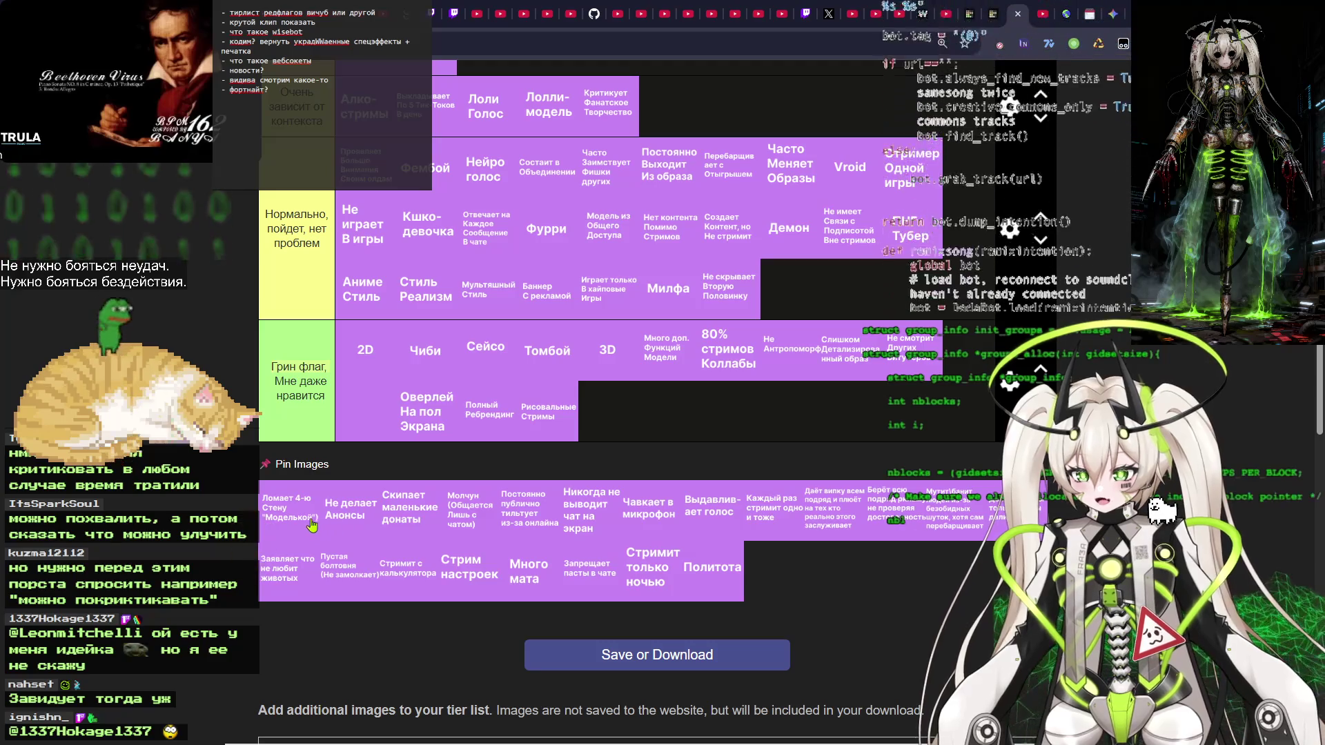
# Move Ломает 4-ю Стену "Модельной" from Pin Images to the end of the Нормально, пойдет, нет проблем row.
pyautogui.moveTo(287, 517)
pyautogui.mouseDown()
pyautogui.moveTo(294, 503)
pyautogui.moveTo(694, 576)
pyautogui.moveTo(656, 448)
pyautogui.moveTo(815, 365)
pyautogui.moveTo(838, 413)
pyautogui.moveTo(697, 303)
pyautogui.moveTo(679, 256)
pyautogui.mouseUp()
pyautogui.scroll(1, 693, 576)
pyautogui.scroll(1, 838, 413)
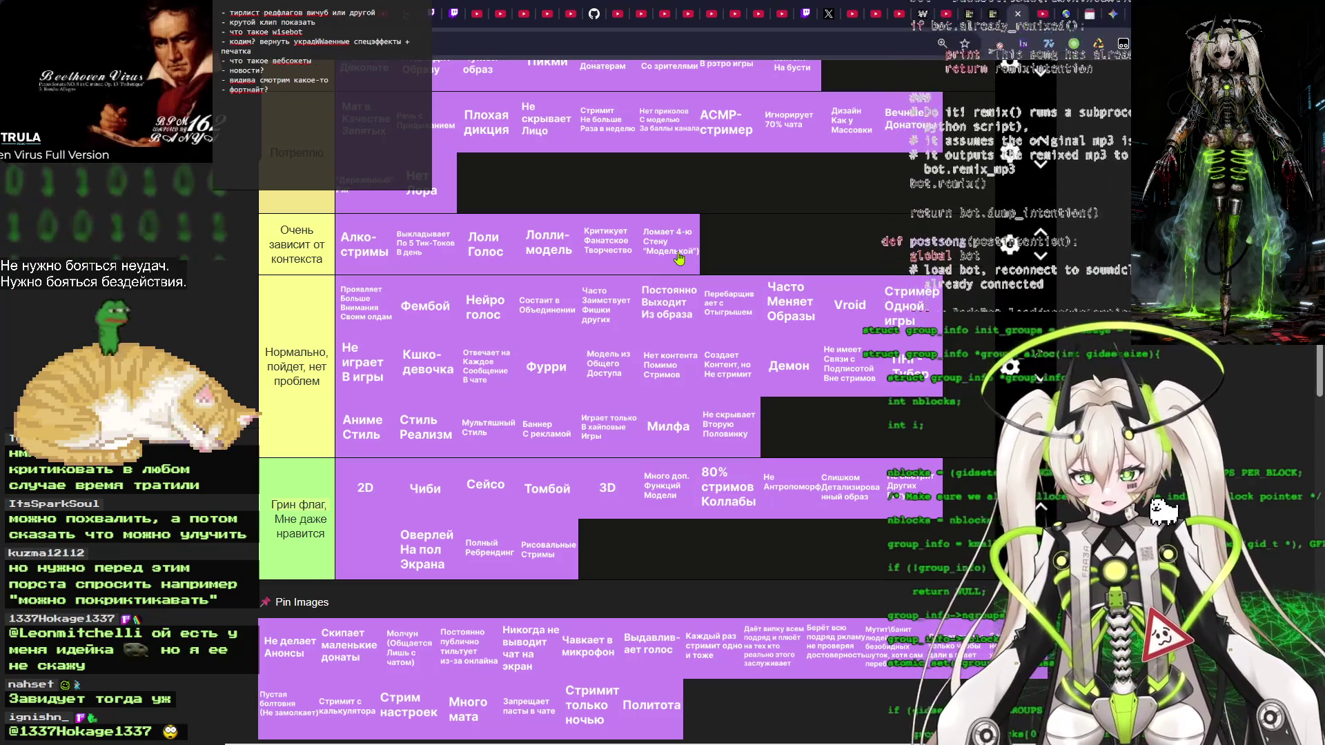
pyautogui.moveTo(660, 259)
pyautogui.mouseDown()
pyautogui.moveTo(675, 253)
pyautogui.moveTo(547, 332)
pyautogui.moveTo(673, 428)
pyautogui.moveTo(798, 436)
pyautogui.moveTo(785, 444)
pyautogui.mouseUp()
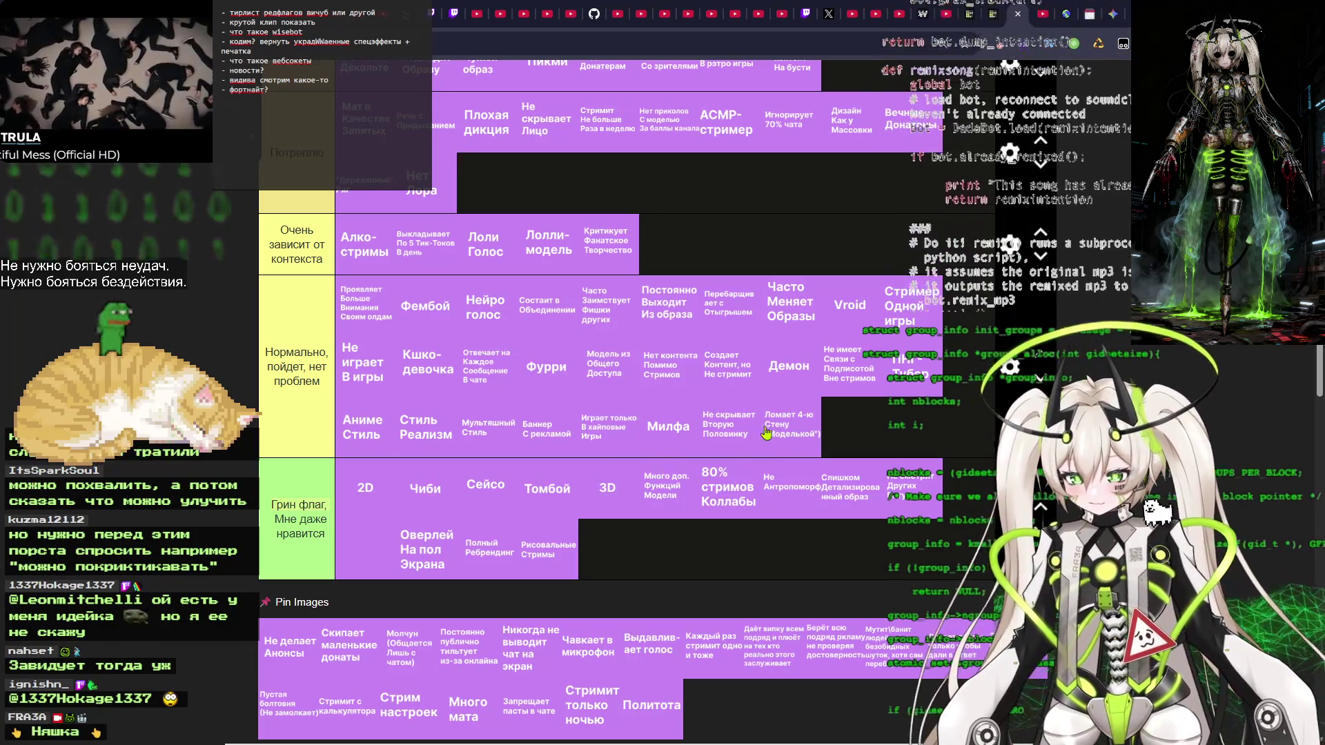
pyautogui.scroll(-2, 782, 434)
# Place Не делает Анонсы in the Грин флаг row after Рисовальные Стримы.
pyautogui.scroll(1, 216, 510)
pyautogui.scroll(1, 266, 596)
pyautogui.moveTo(275, 661)
pyautogui.mouseDown()
pyautogui.moveTo(277, 646)
pyautogui.moveTo(332, 625)
pyautogui.moveTo(600, 552)
pyautogui.moveTo(642, 323)
pyautogui.moveTo(624, 545)
pyautogui.moveTo(649, 530)
pyautogui.mouseUp()
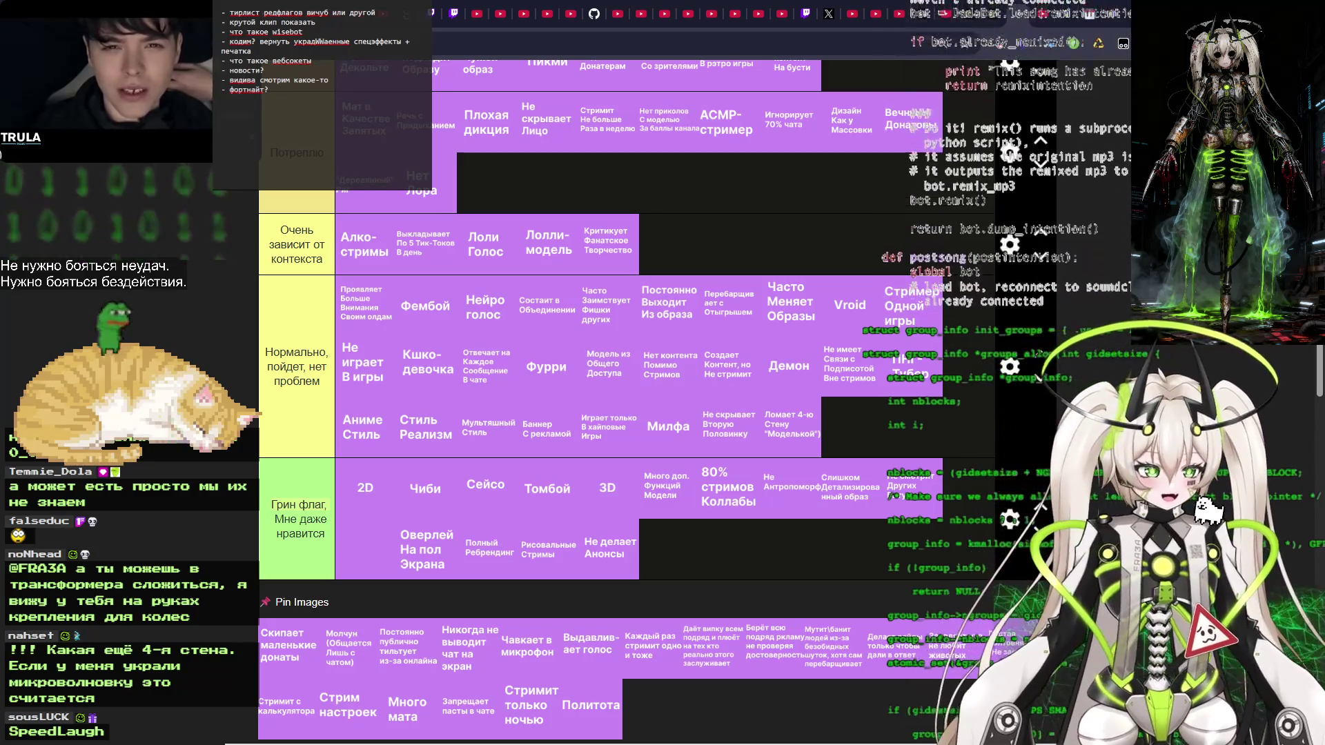
# Briefly switch windows with Alt+Tab, then return to the tier list browser.
pyautogui.hotkey('alt', 'Tab')
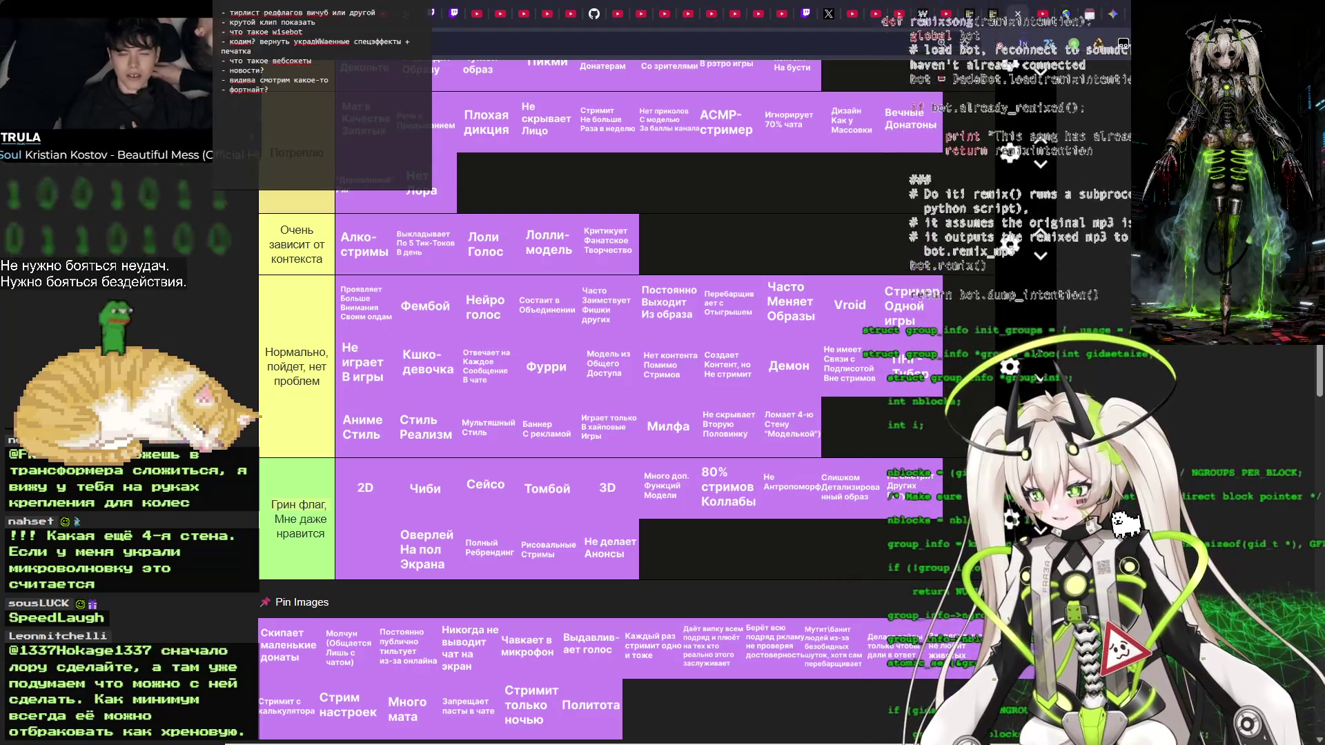
pyautogui.hotkey('alt', 'Tab')
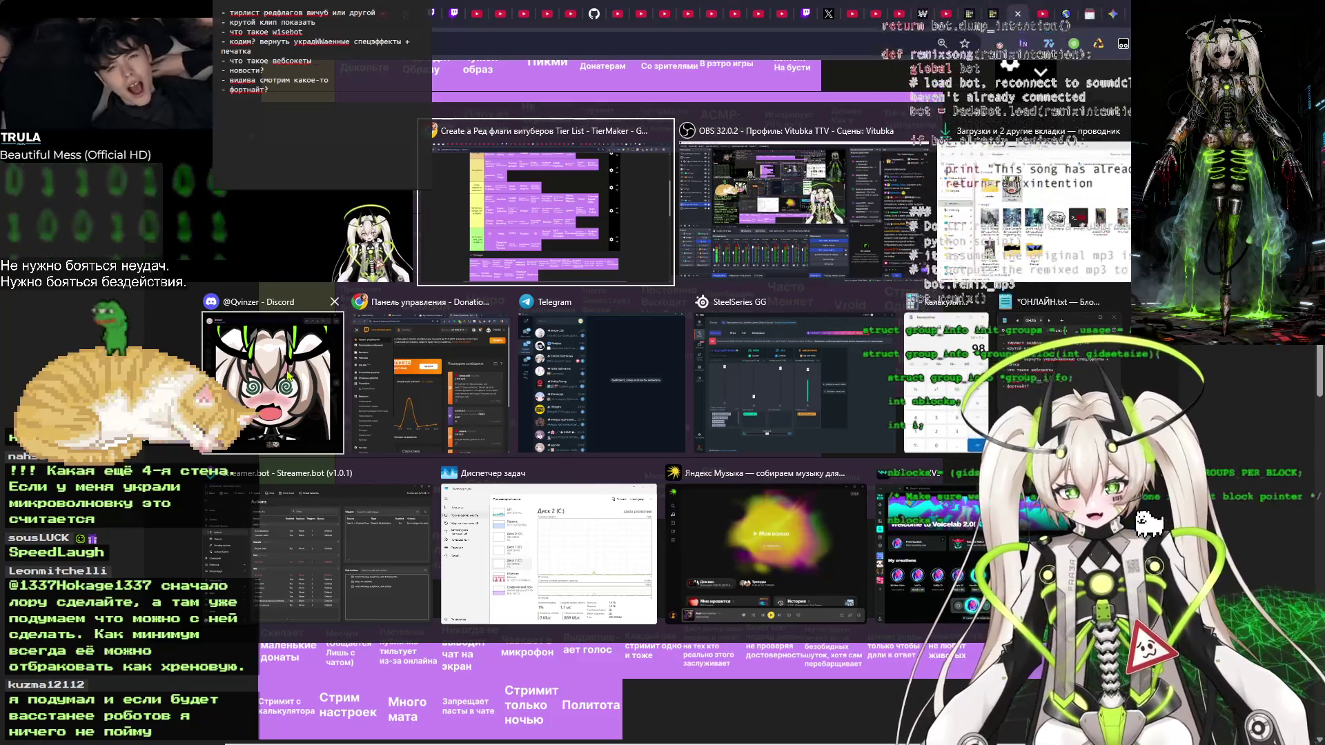
pyautogui.press('Escape')
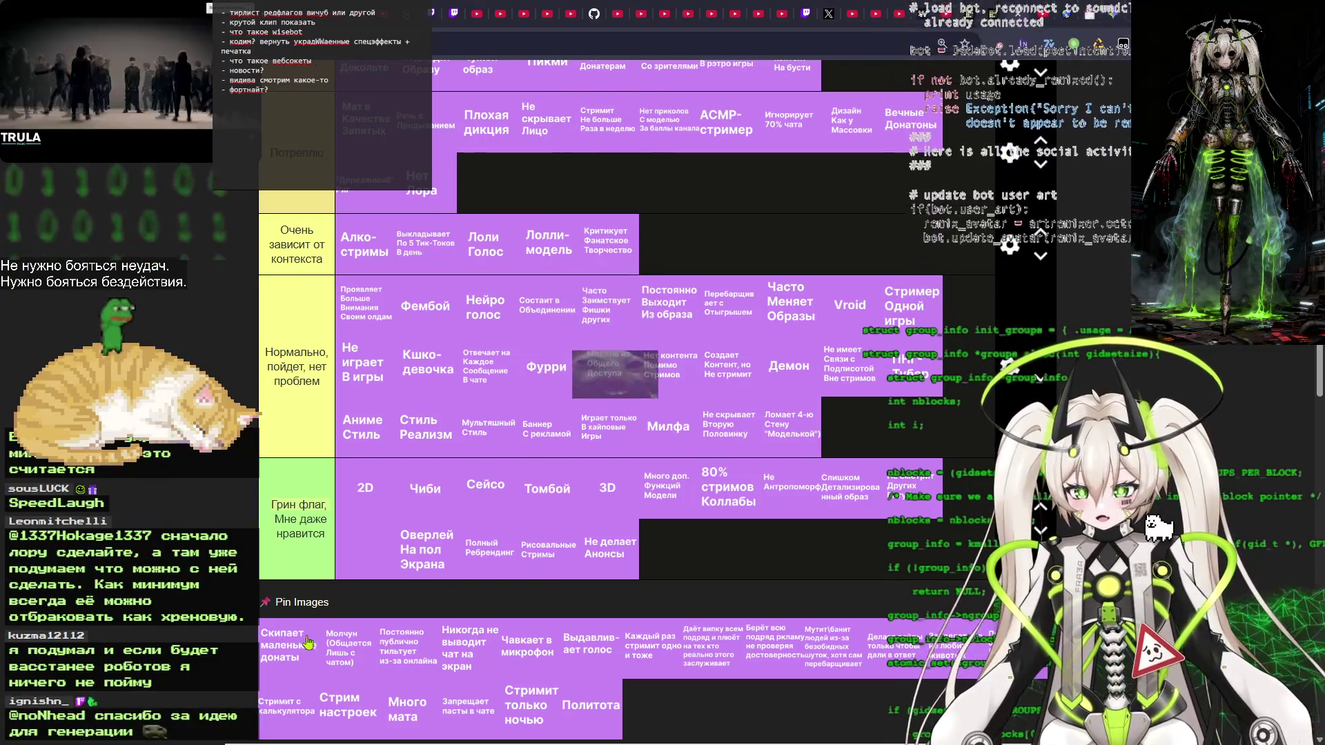
# Nudge Не делает Анонсы, then open Downloads and launch 'Массовое убийство в ГТА РП.mp4'.
pyautogui.moveTo(613, 564); pyautogui.dragTo(616, 563)
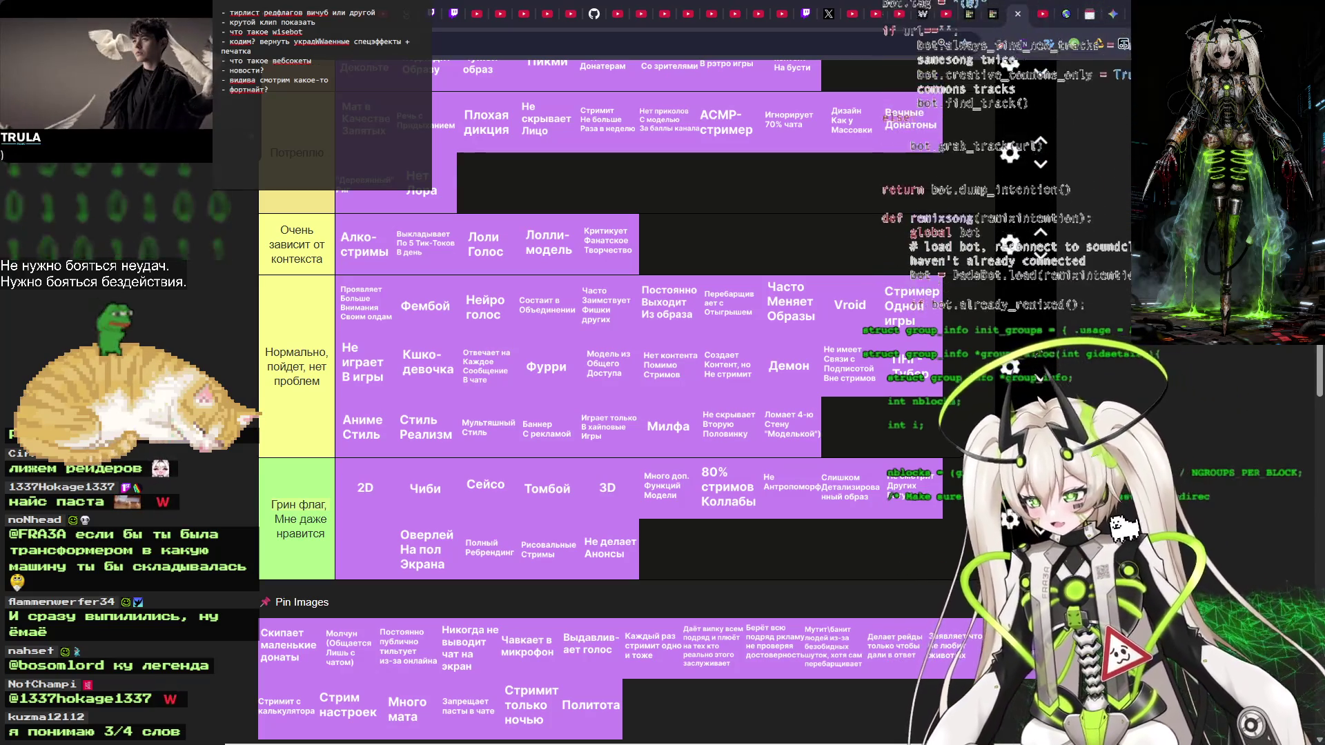
pyautogui.press('super+e')
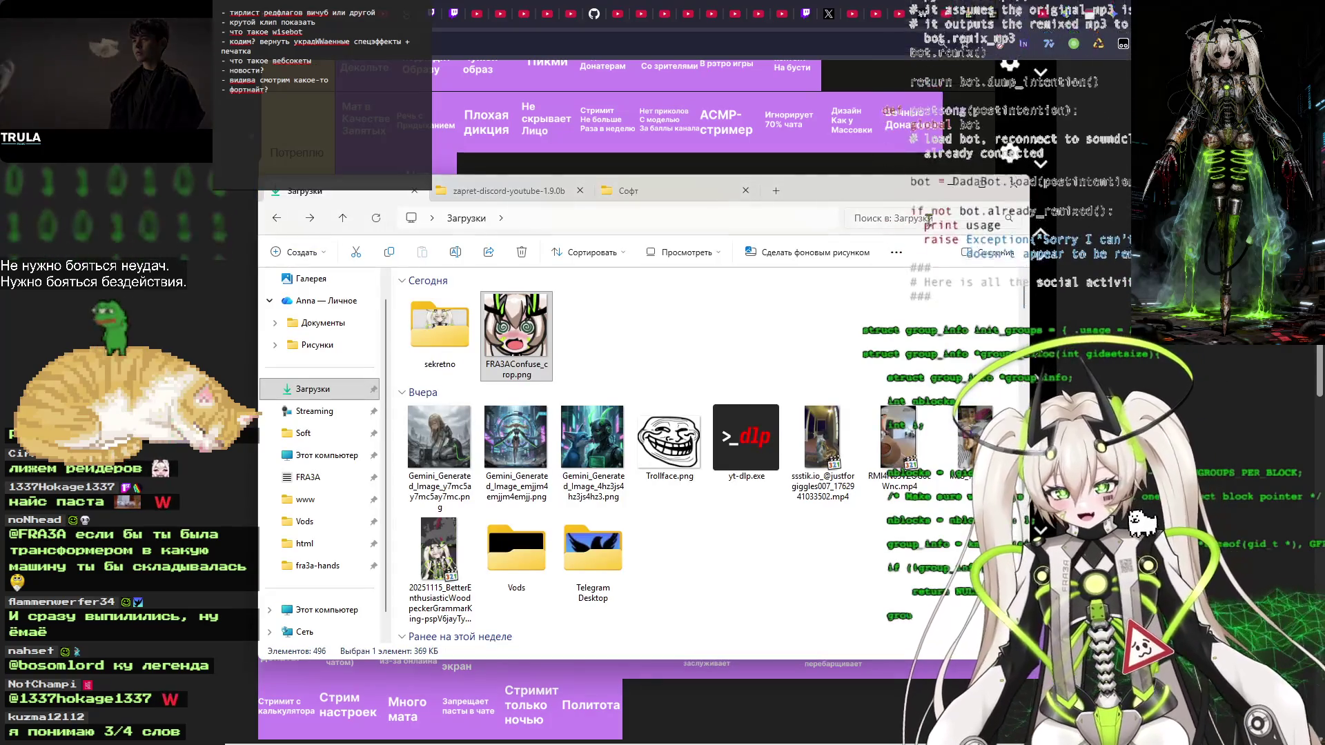
pyautogui.scroll(-8, 697, 391)
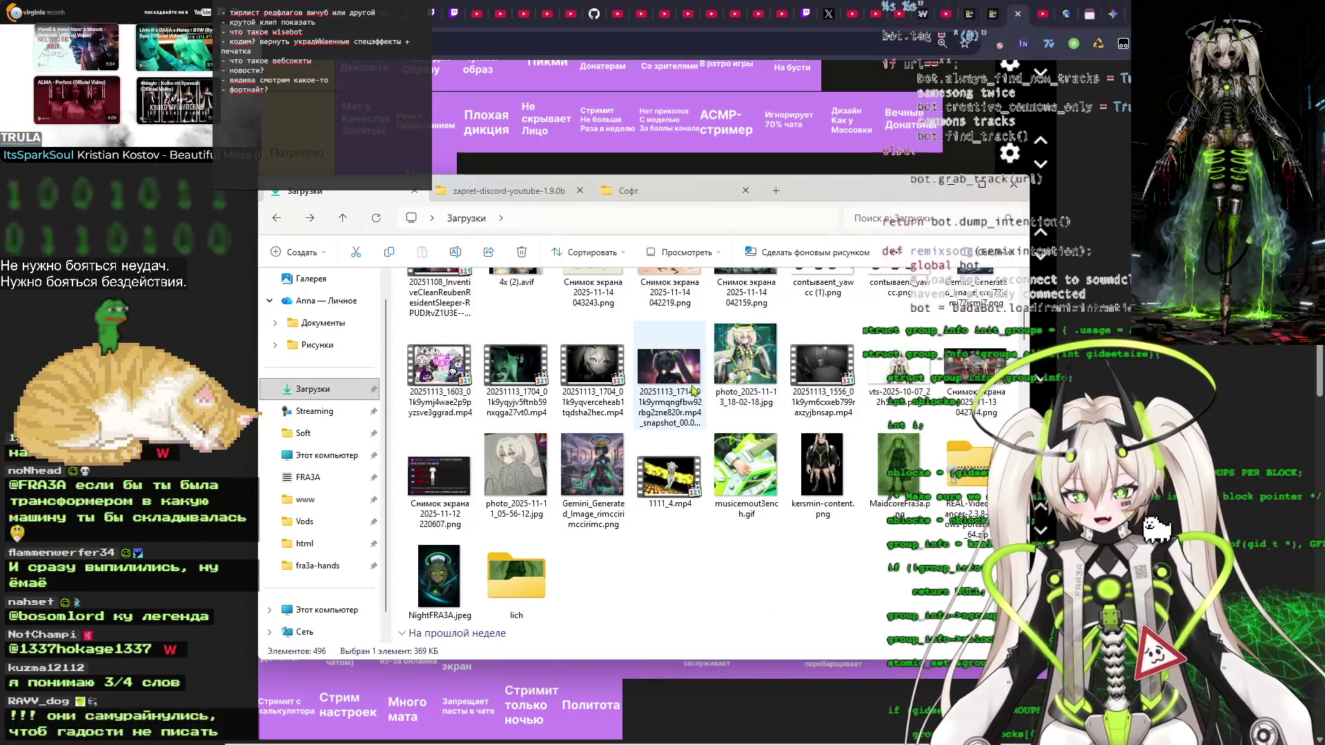
pyautogui.scroll(-5, 645, 388)
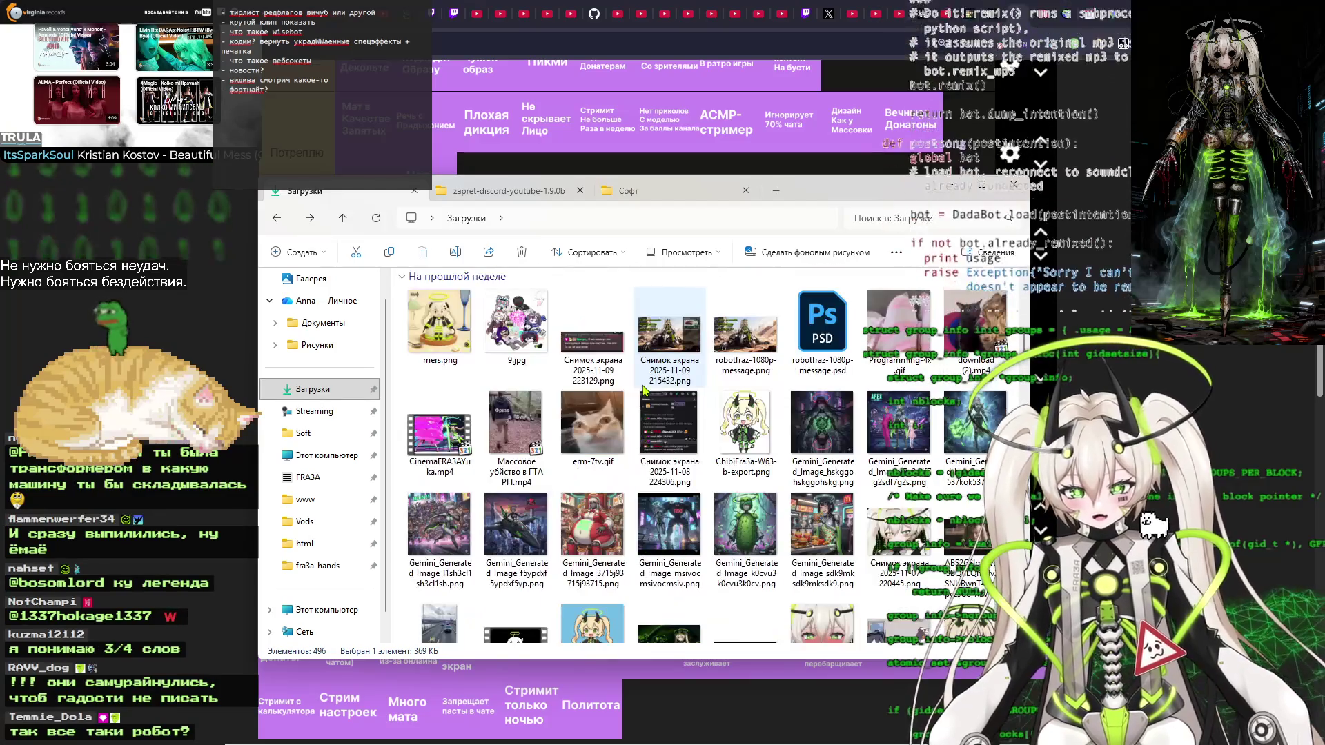
pyautogui.doubleClick(507, 427)
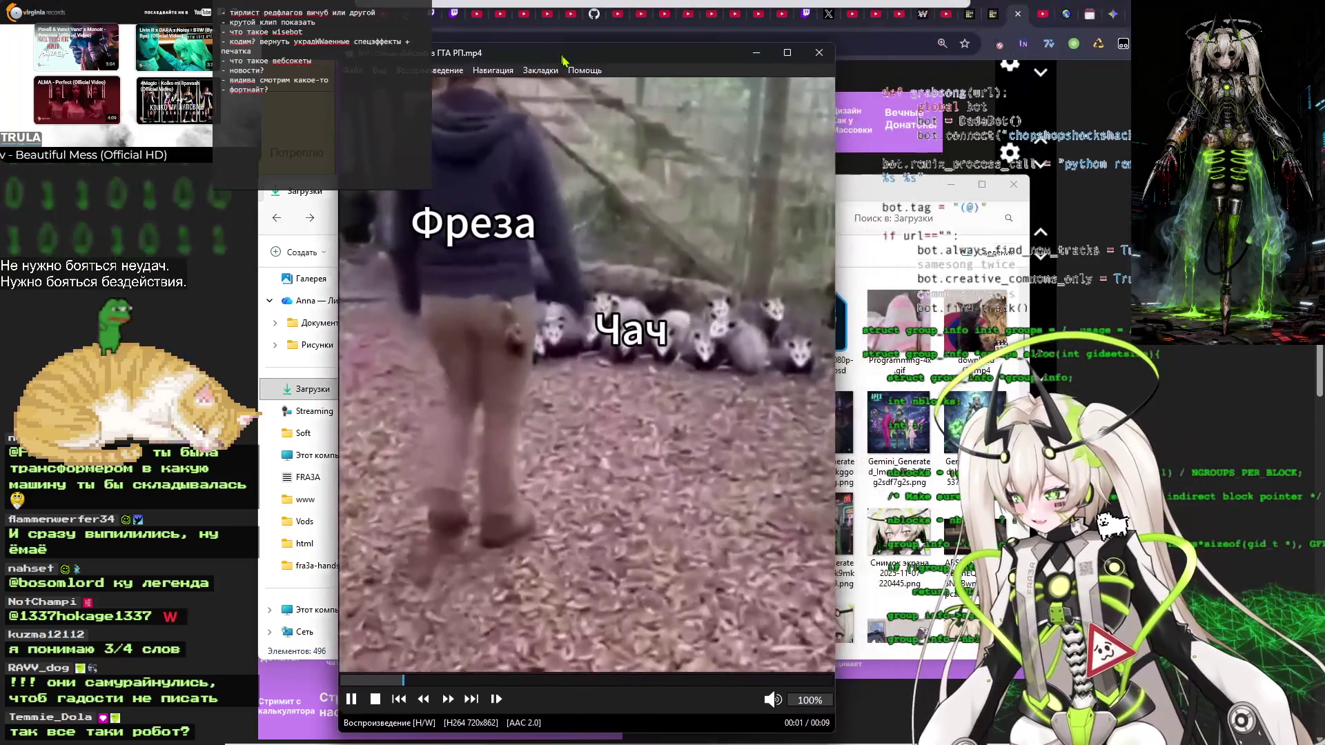
# Reposition and pause the video, close Media Player Classic, then close the Downloads window.
pyautogui.moveTo(562, 59)
pyautogui.mouseDown()
pyautogui.moveTo(652, 63)
pyautogui.moveTo(667, 84)
pyautogui.mouseUp()
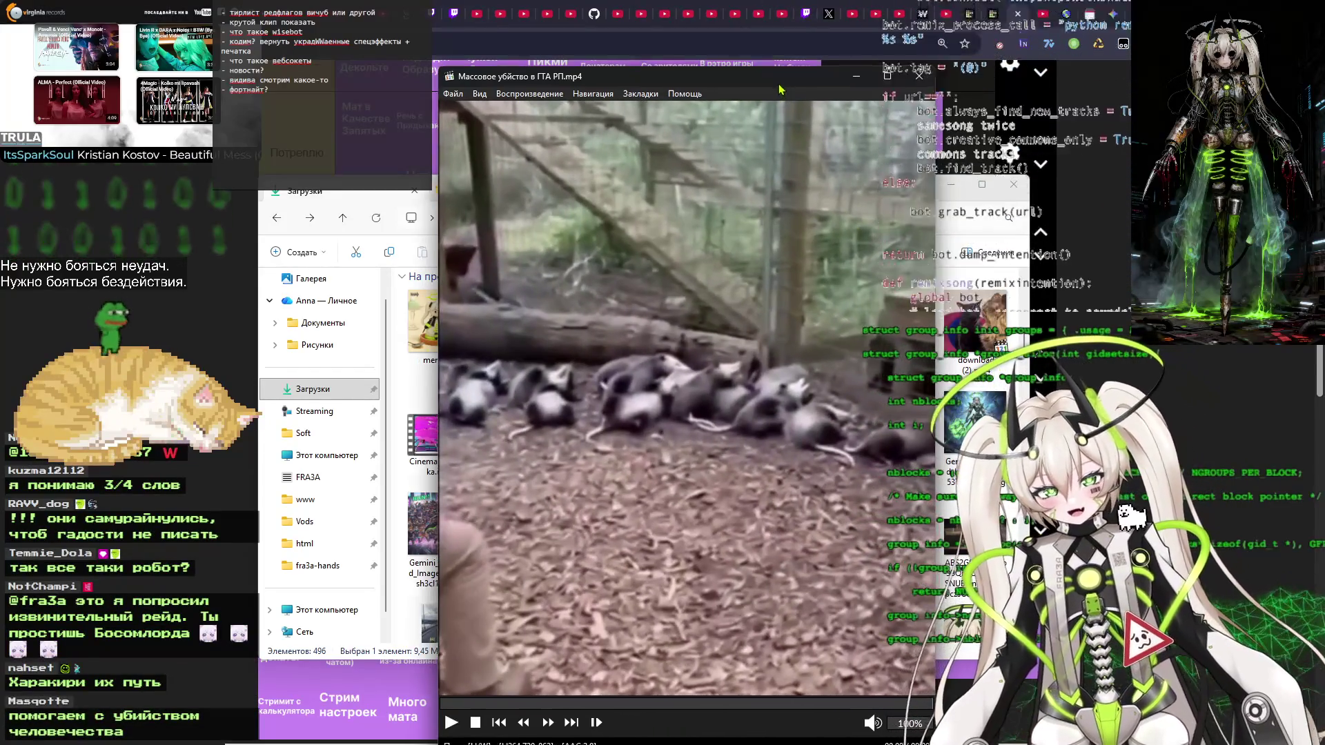
pyautogui.moveTo(690, 345); pyautogui.dragTo(653, 339)
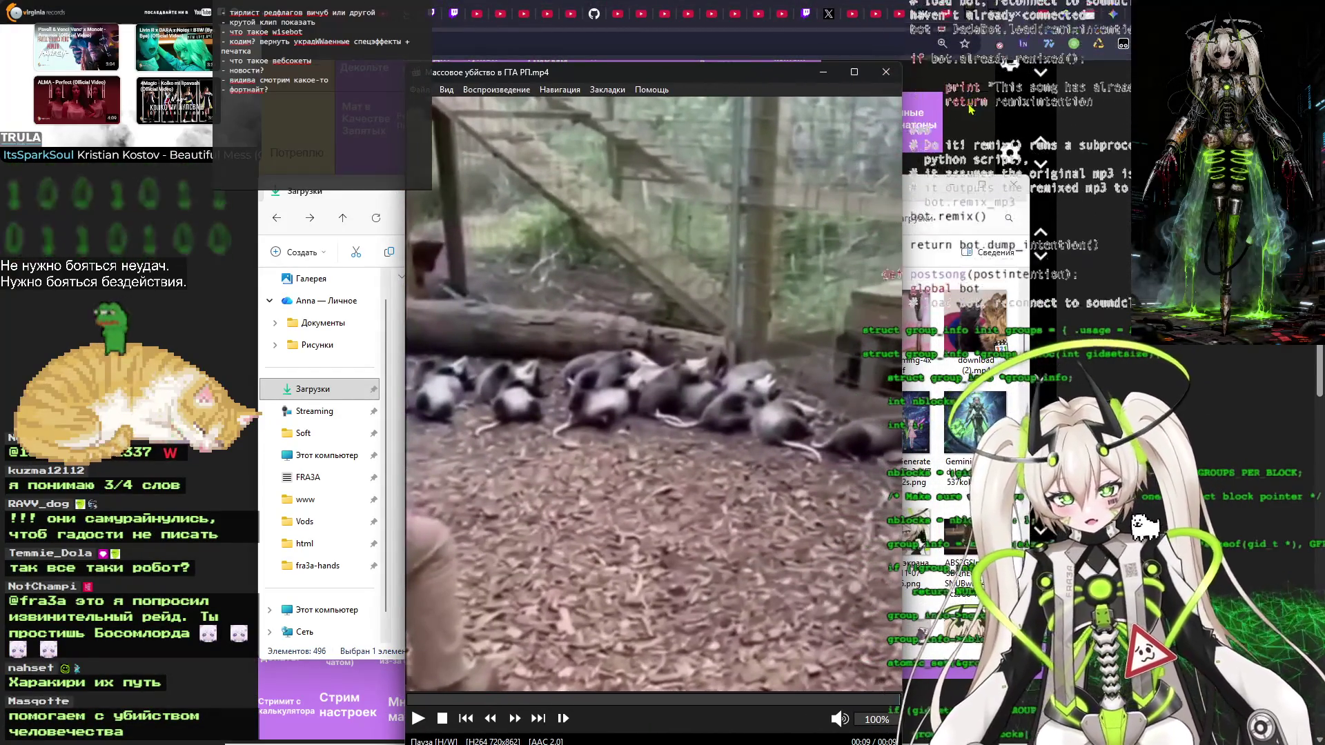
pyautogui.click(893, 71)
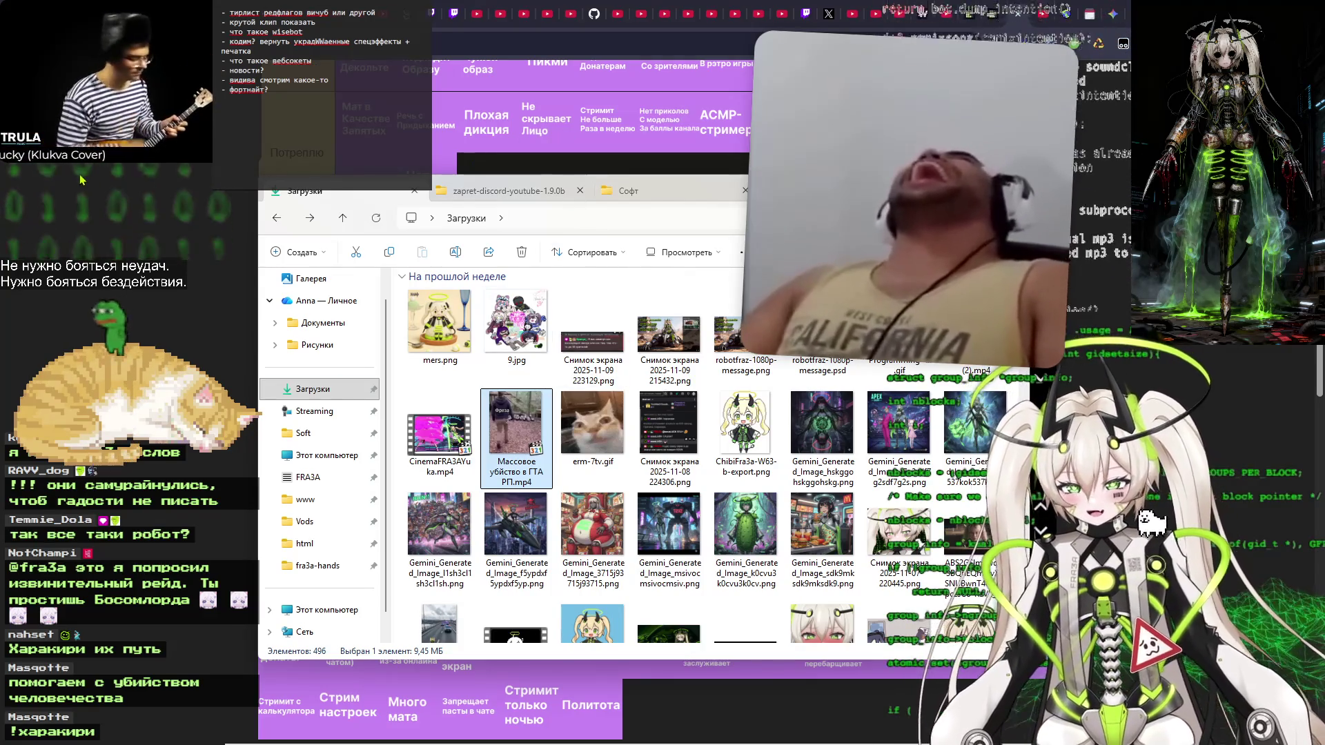
pyautogui.click(129, 203)
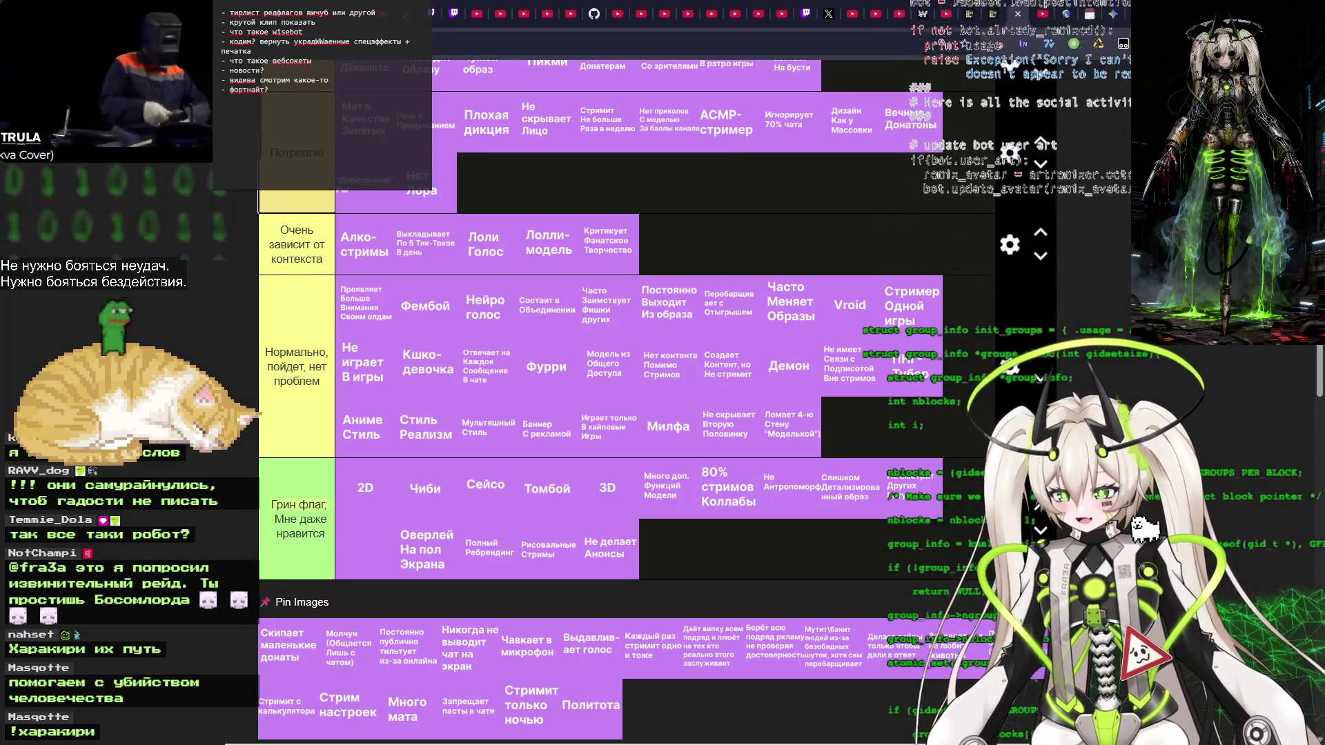
pyautogui.scroll(-5, 273, 399)
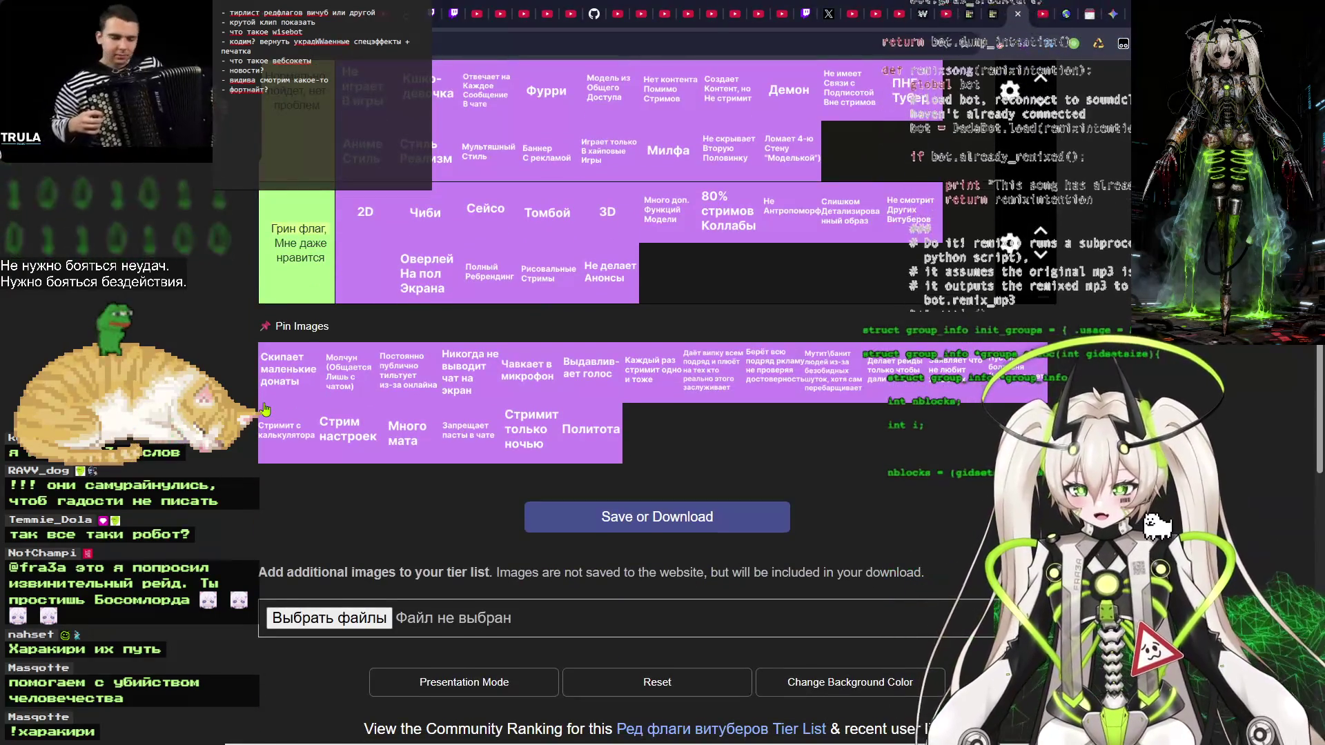
pyautogui.scroll(10, 266, 414)
pyautogui.scroll(-9, 576, 402)
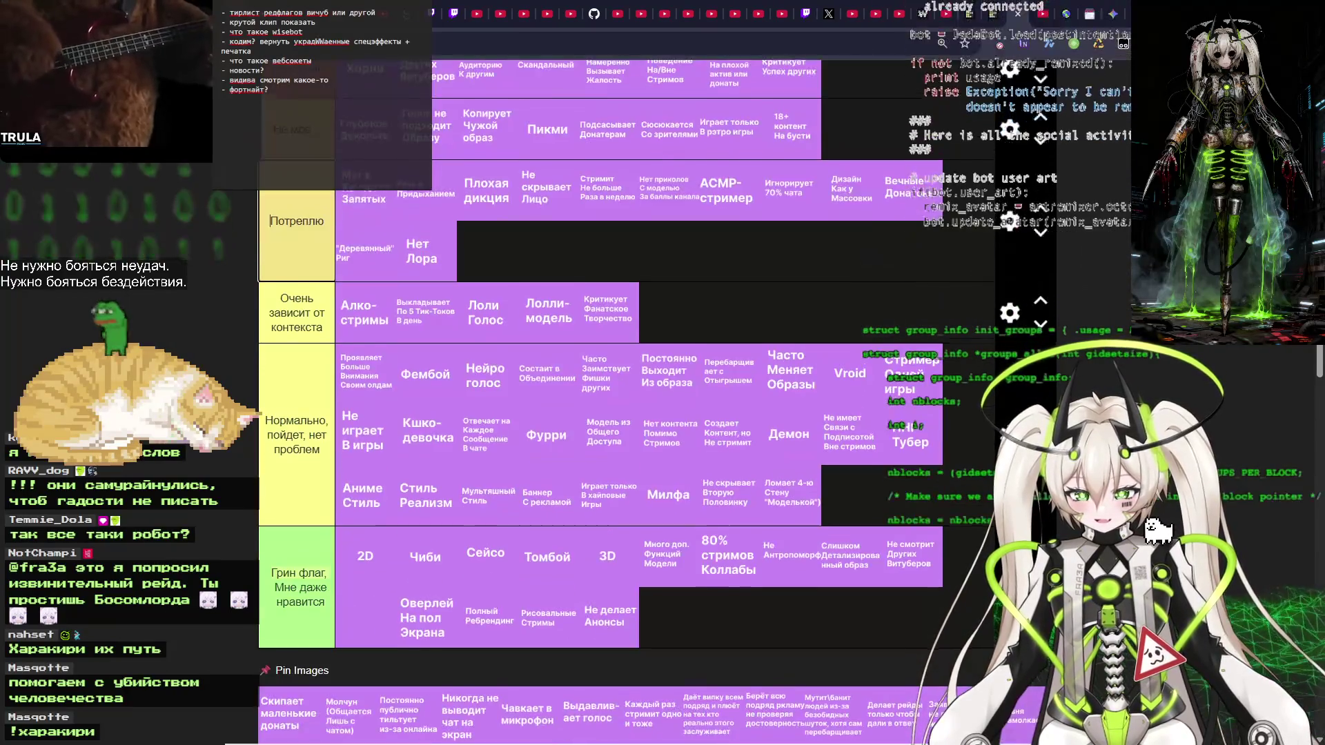
pyautogui.scroll(4, 576, 402)
pyautogui.scroll(-2, 213, 453)
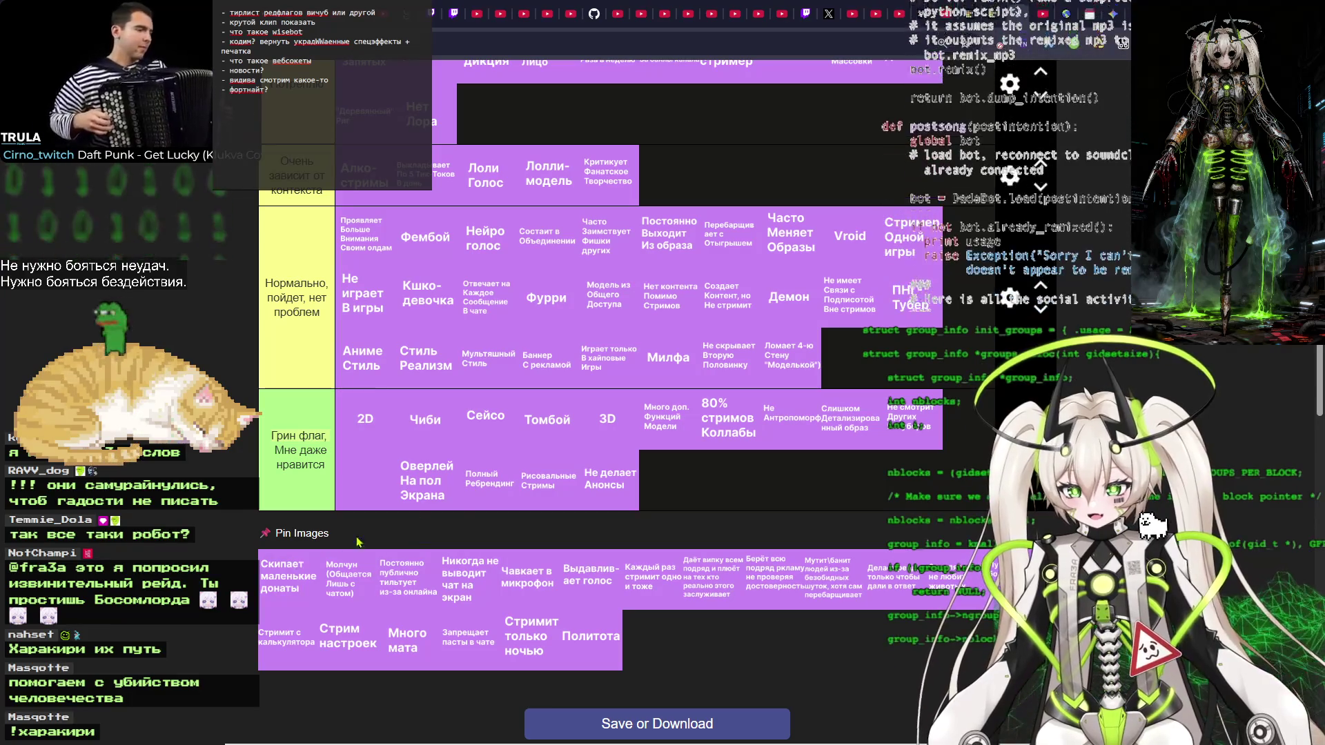
# Drop Скипает маленькие донаты at the green-flag row's end, then move it into Потреплю after Нет Лора.
pyautogui.moveTo(591, 487); pyautogui.dragTo(623, 497)
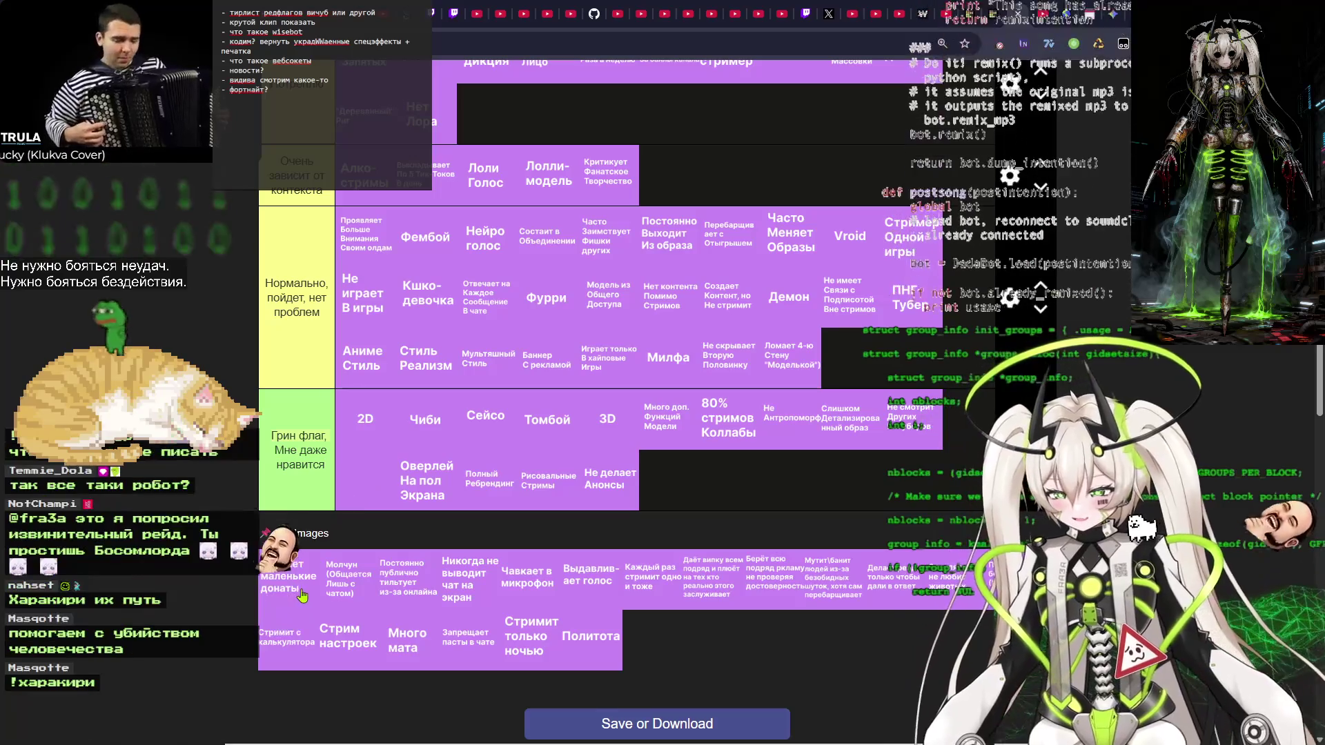
pyautogui.moveTo(276, 586)
pyautogui.mouseDown()
pyautogui.moveTo(794, 559)
pyautogui.moveTo(738, 496)
pyautogui.moveTo(704, 507)
pyautogui.moveTo(650, 481)
pyautogui.moveTo(666, 476)
pyautogui.moveTo(404, 531)
pyautogui.moveTo(286, 588)
pyautogui.mouseUp()
pyautogui.moveTo(287, 587)
pyautogui.mouseDown()
pyautogui.moveTo(693, 475)
pyautogui.moveTo(659, 494)
pyautogui.mouseUp()
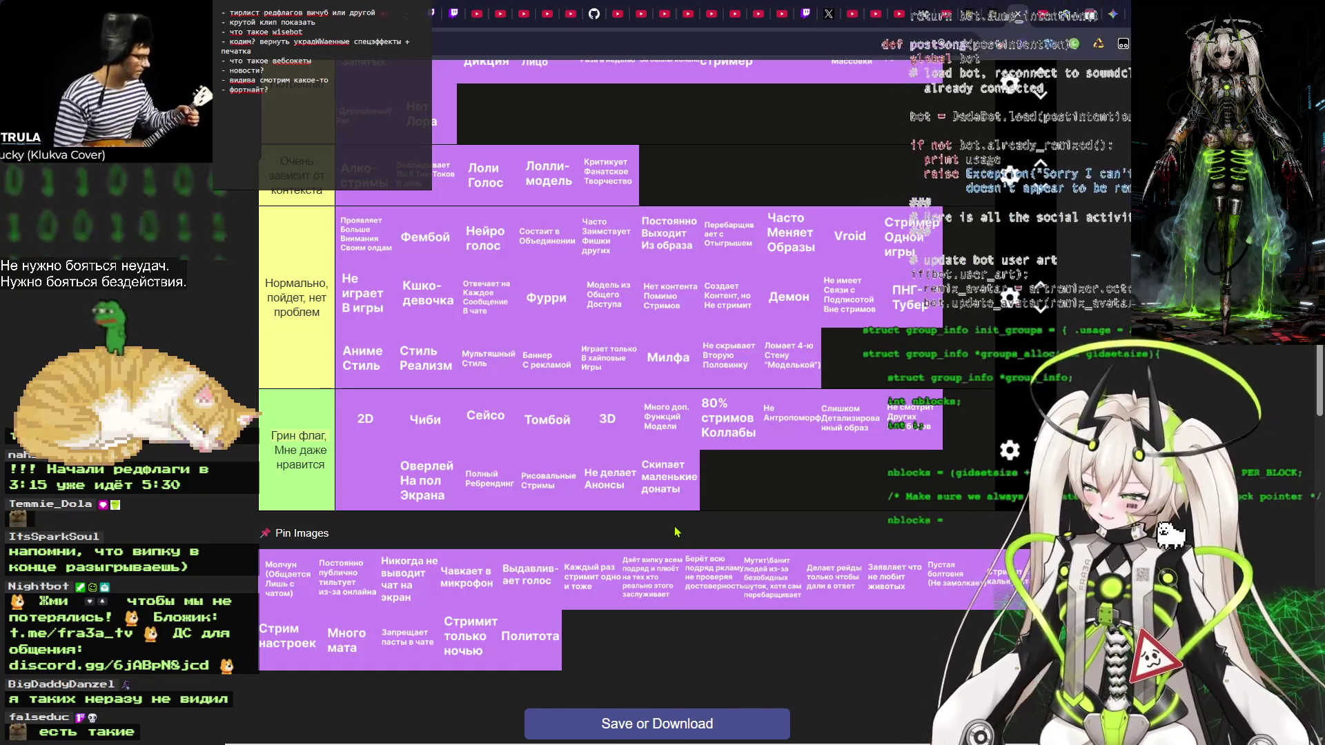
pyautogui.moveTo(679, 487)
pyautogui.mouseDown()
pyautogui.moveTo(695, 490)
pyautogui.moveTo(673, 228)
pyautogui.moveTo(690, 197)
pyautogui.moveTo(713, 192)
pyautogui.moveTo(695, 189)
pyautogui.mouseUp()
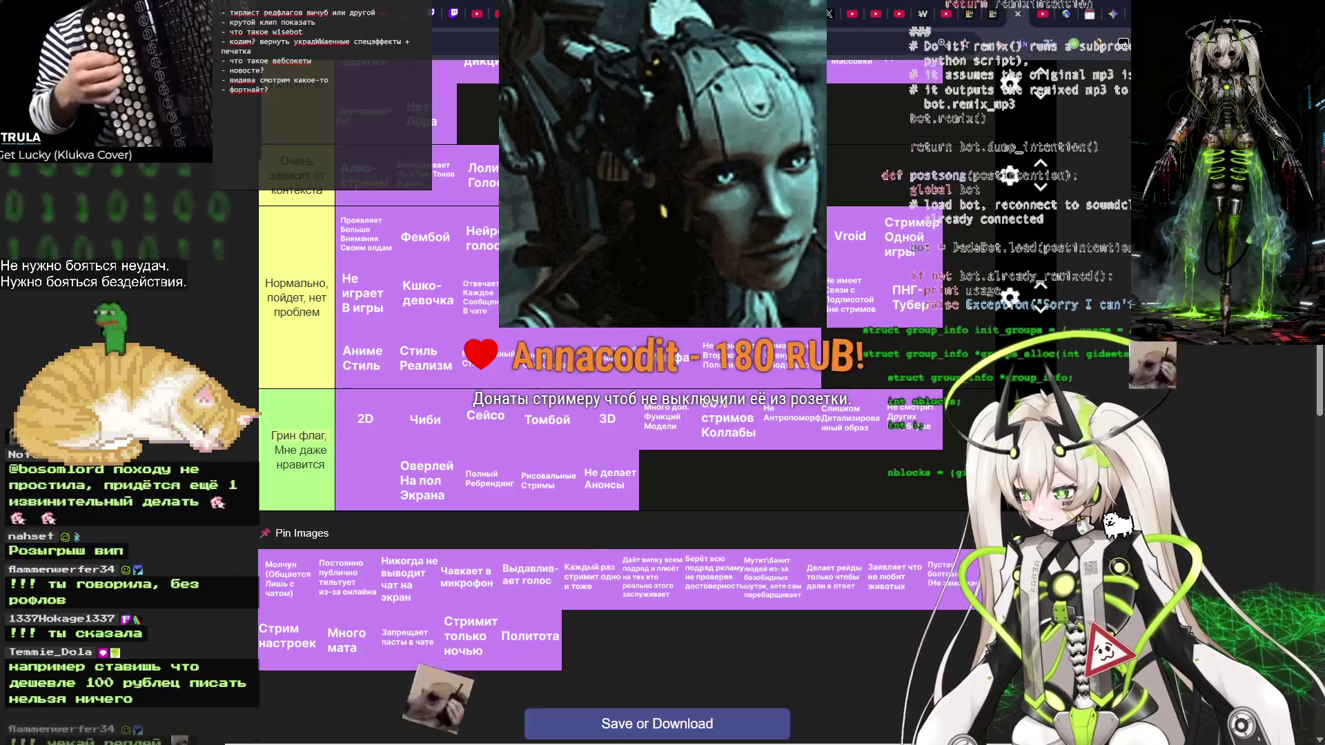
pyautogui.moveTo(696, 188); pyautogui.dragTo(690, 110)
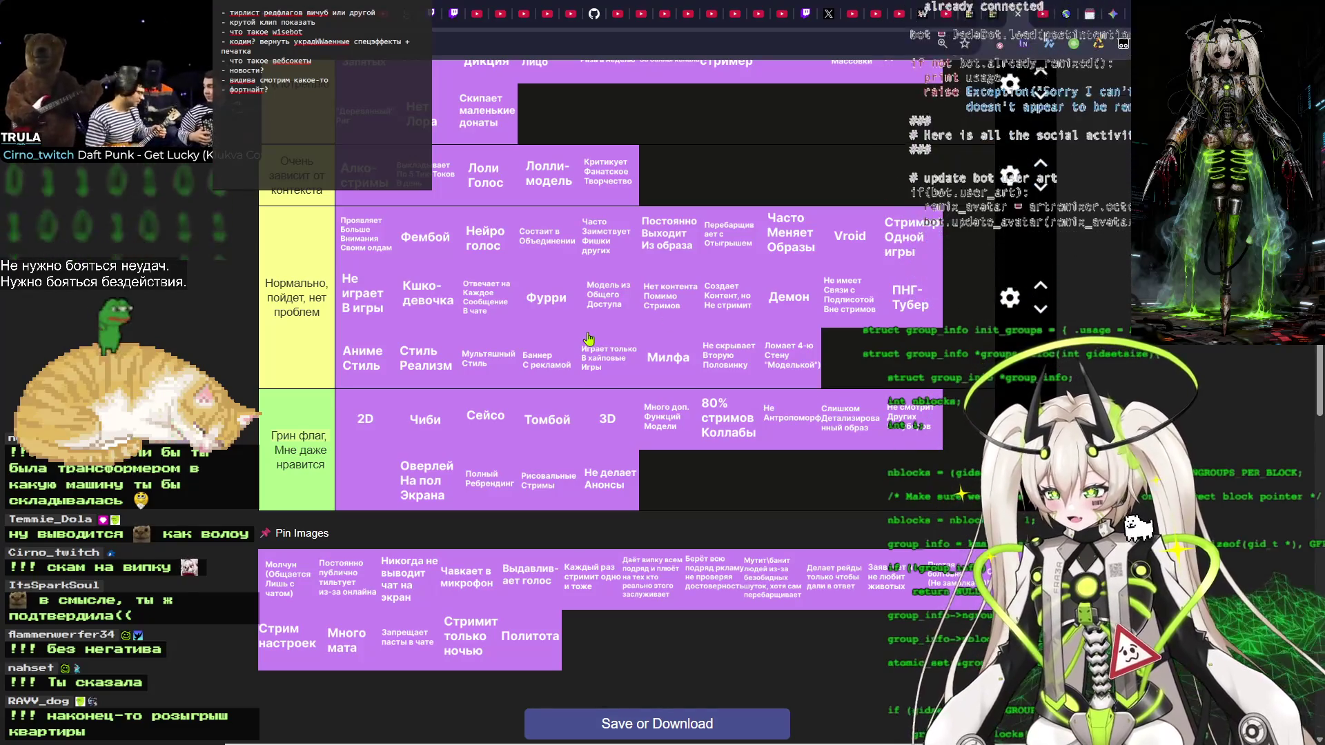
# Delete the accidental 'W' from the Потреплю tier label.
pyautogui.scroll(2, 614, 297)
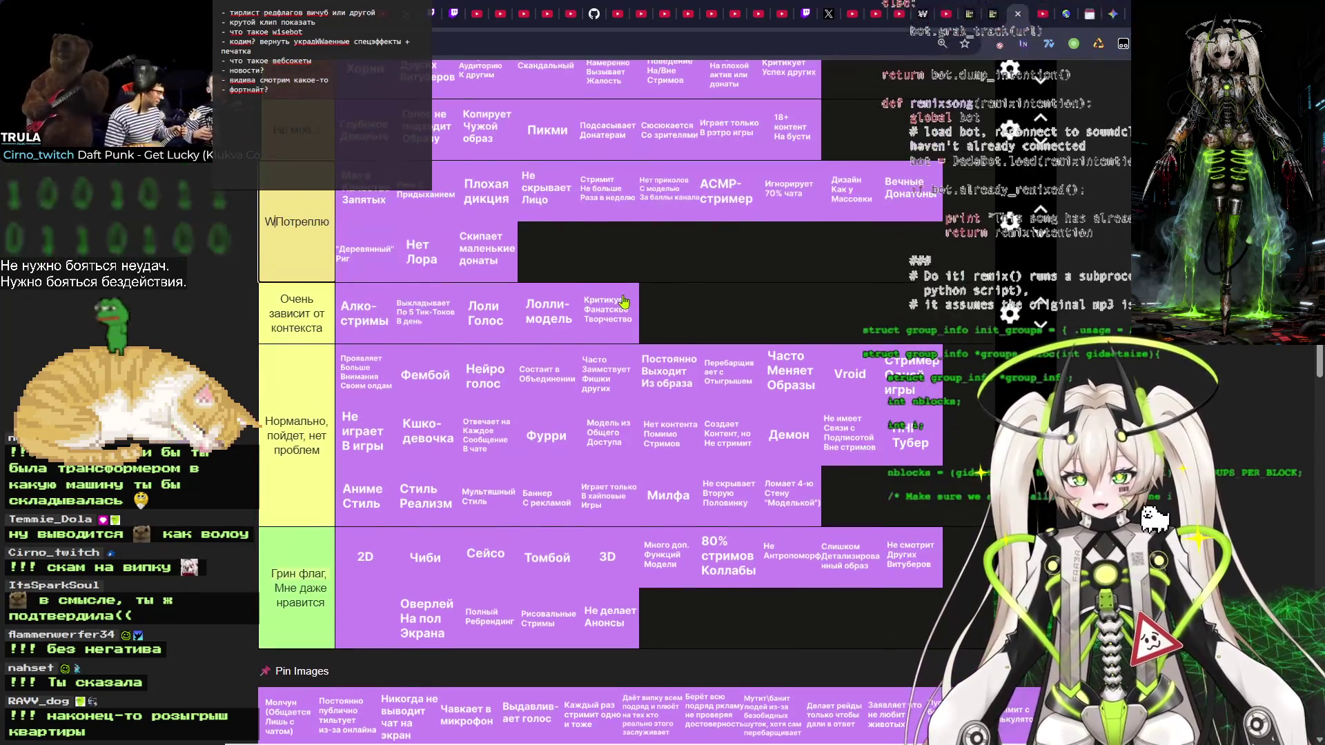
pyautogui.moveTo(503, 254); pyautogui.dragTo(525, 253)
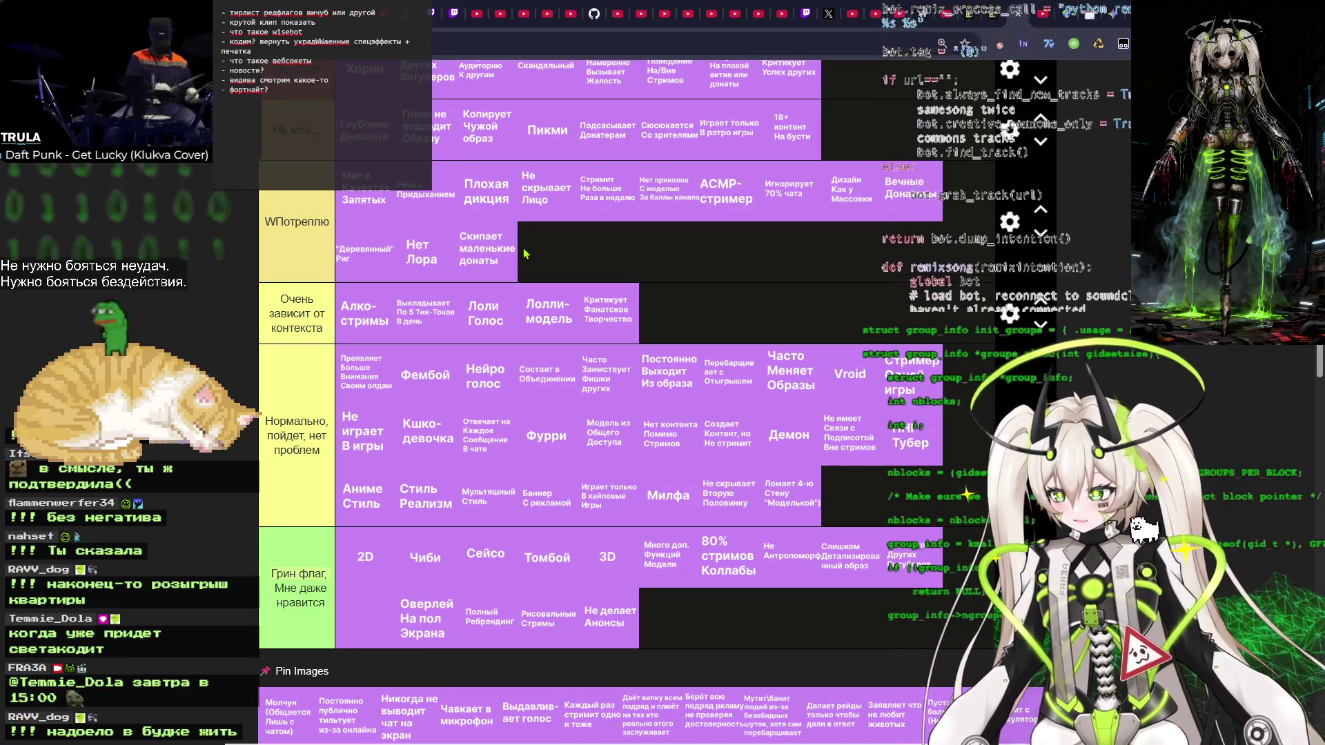
pyautogui.moveTo(514, 252)
pyautogui.mouseDown()
pyautogui.moveTo(566, 252)
pyautogui.moveTo(483, 248)
pyautogui.mouseUp()
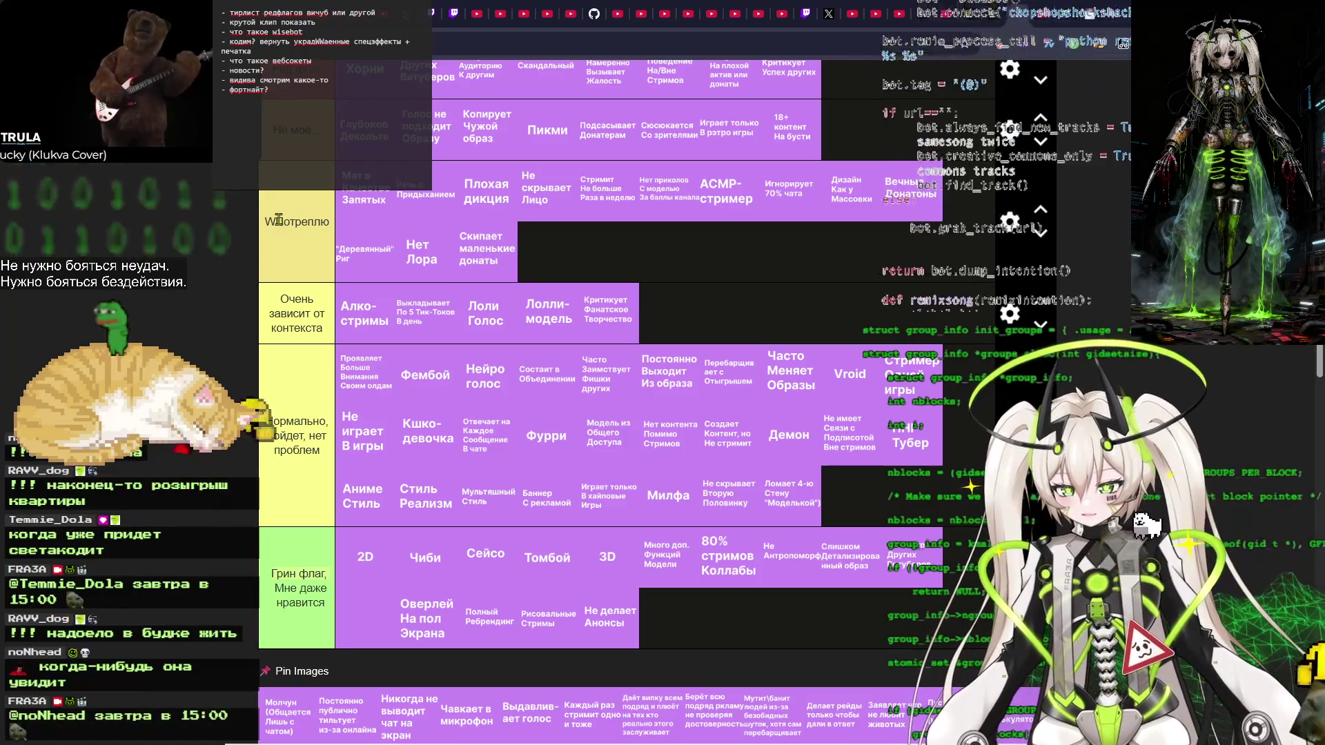
pyautogui.press('BackSpace')
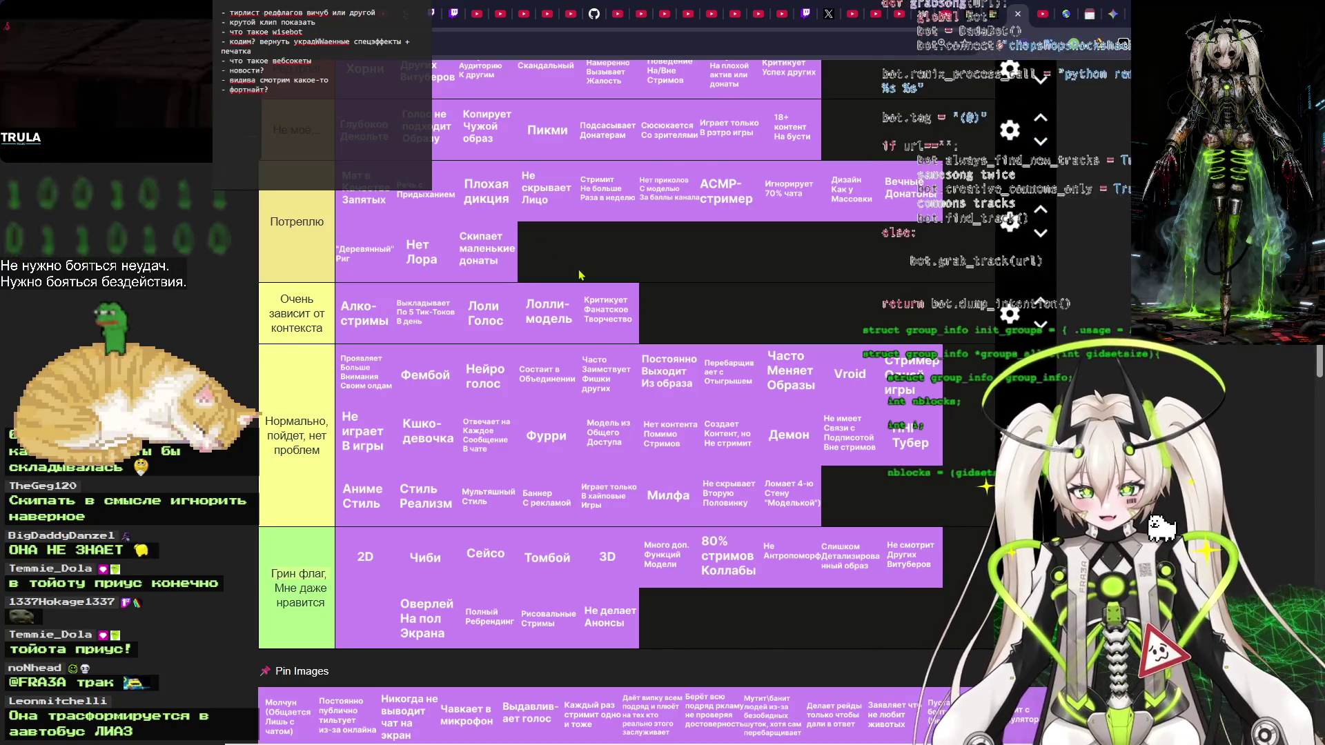
pyautogui.scroll(3, 495, 261)
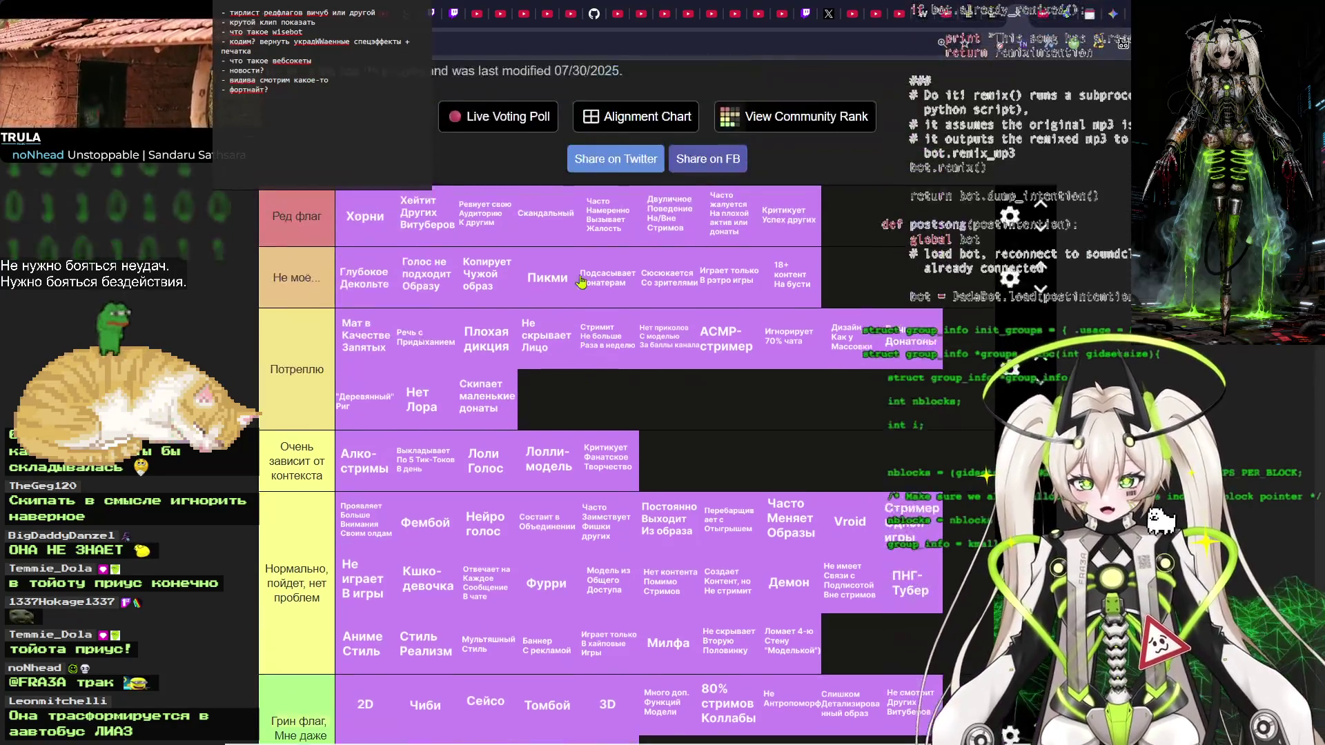
# Move Скипает маленькие донаты out of Потреплю into the Очень зависит от контекста row.
pyautogui.scroll(-2, 581, 443)
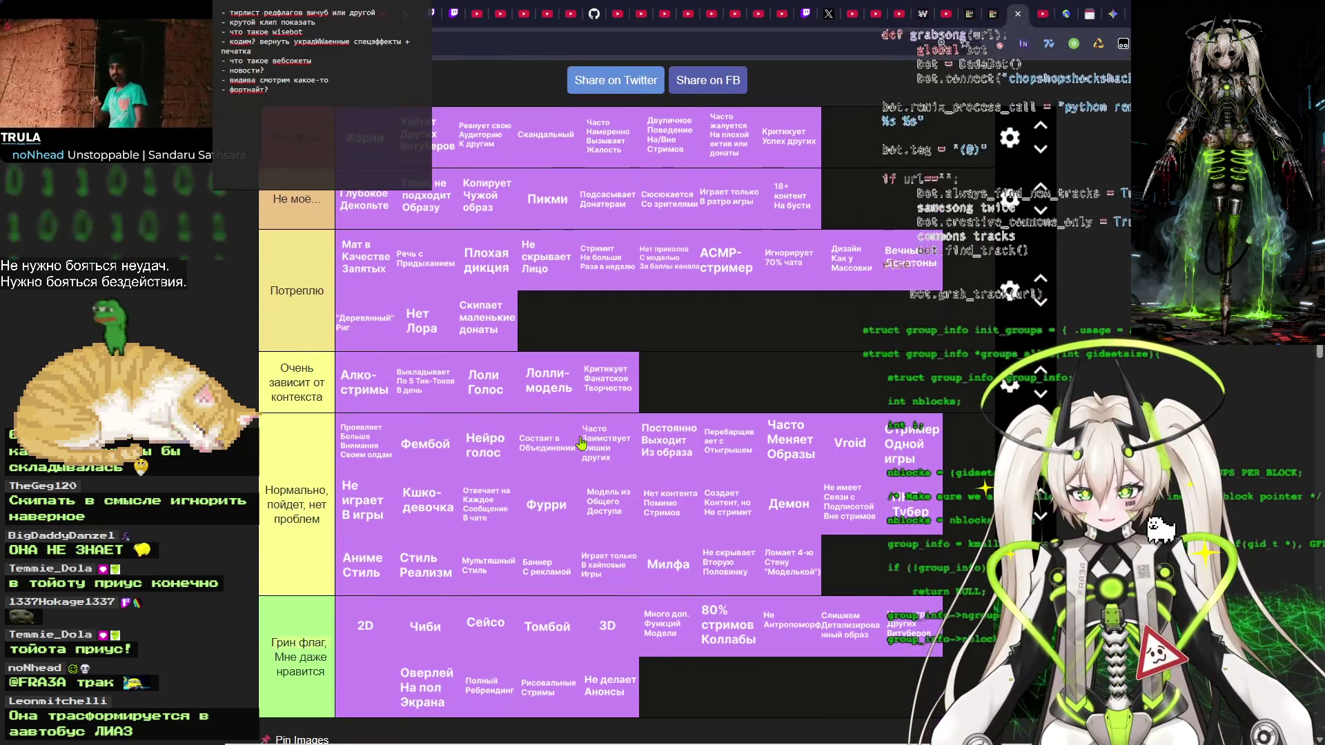
pyautogui.moveTo(482, 330); pyautogui.dragTo(496, 330)
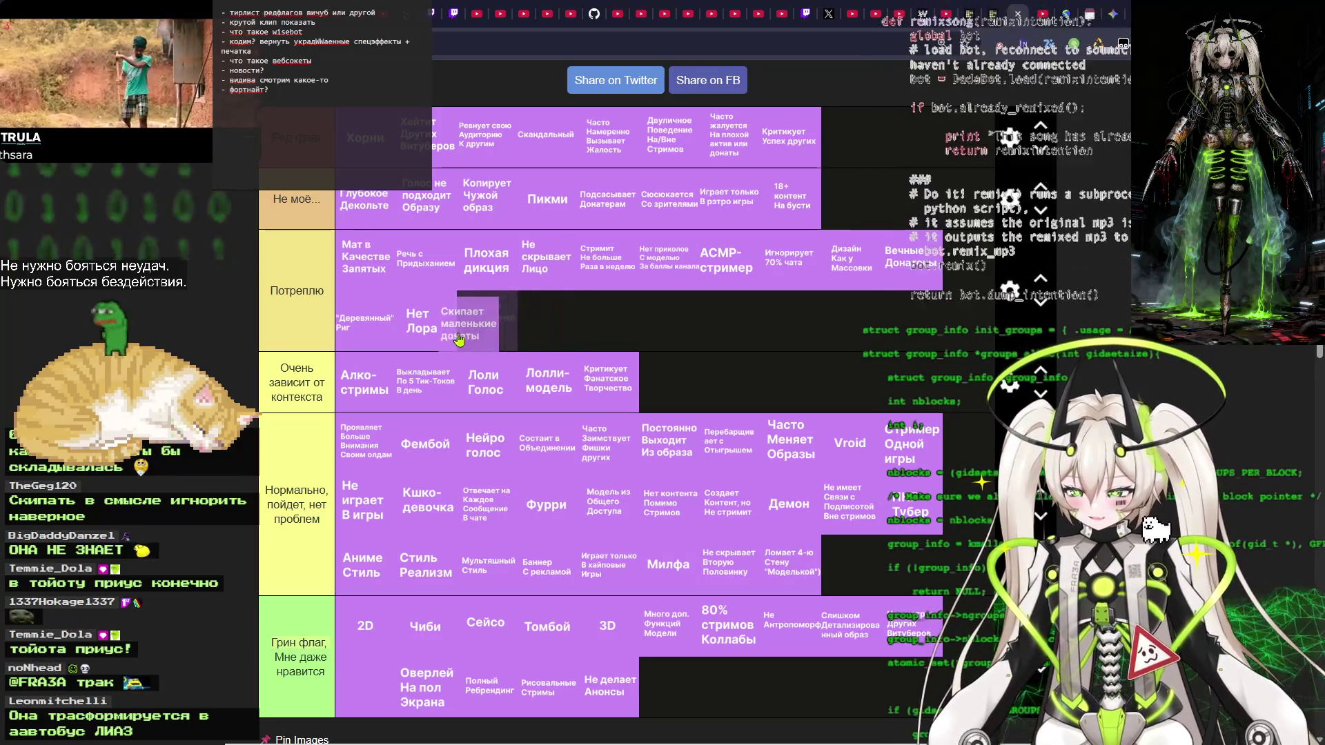
pyautogui.moveTo(492, 336)
pyautogui.mouseDown()
pyautogui.moveTo(558, 329)
pyautogui.moveTo(523, 375)
pyautogui.moveTo(456, 376)
pyautogui.moveTo(697, 376)
pyautogui.moveTo(673, 379)
pyautogui.mouseUp()
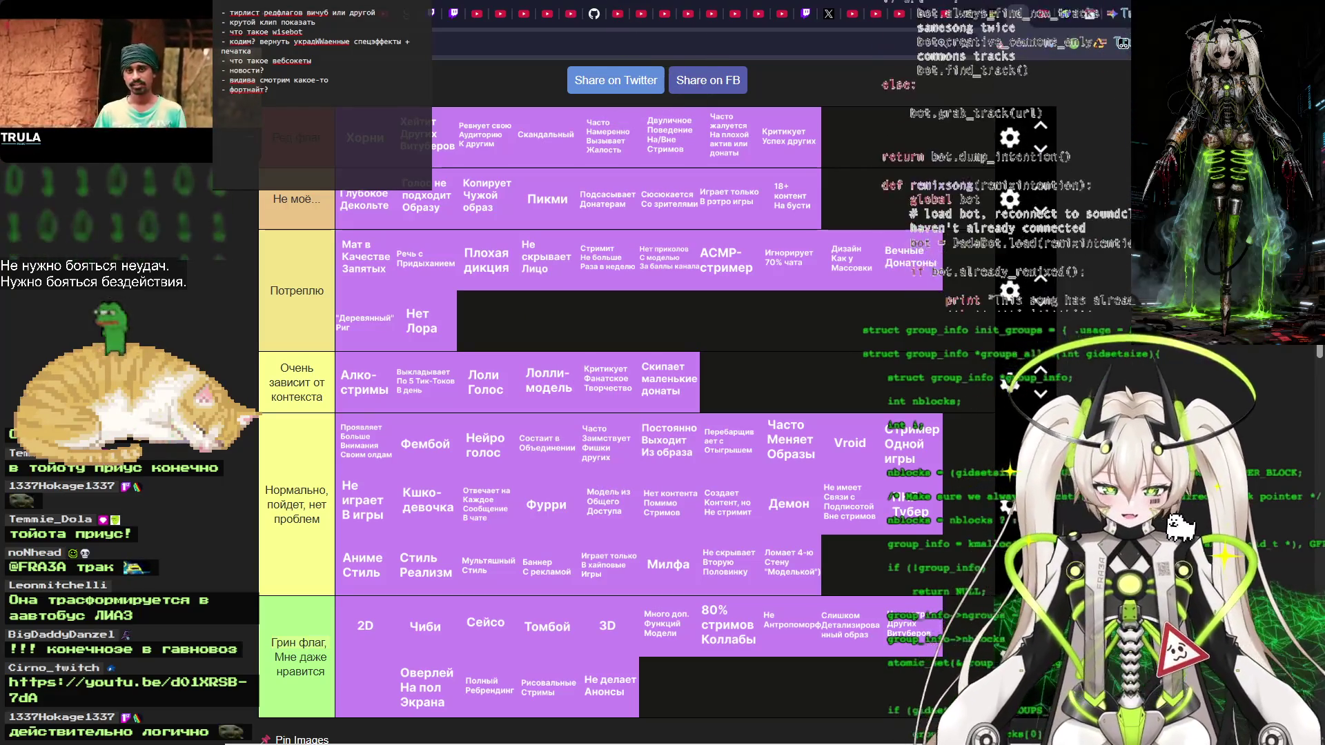
pyautogui.scroll(-5, 389, 521)
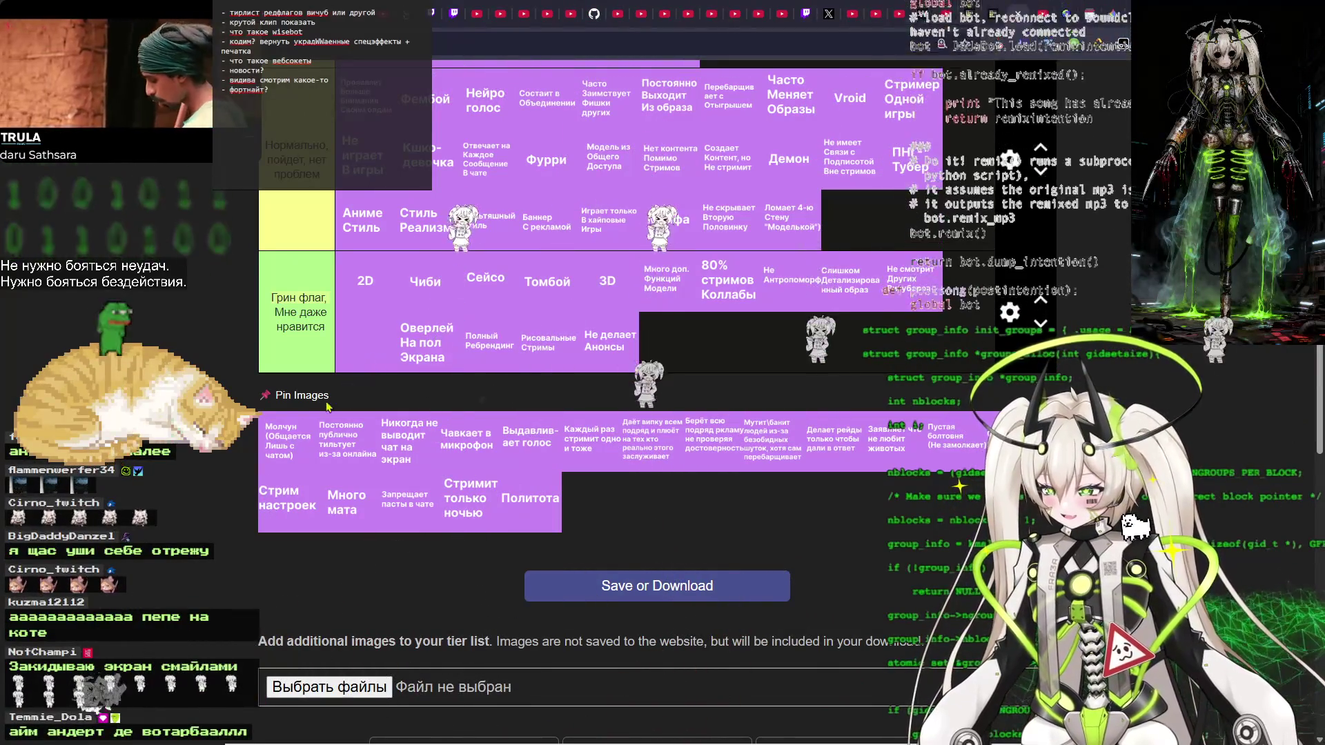
# Drop Молчун (Общается Лишь с чатом) into a tier row, then move it up into Потреплю.
pyautogui.moveTo(283, 442)
pyautogui.mouseDown()
pyautogui.moveTo(690, 341)
pyautogui.moveTo(767, 344)
pyautogui.moveTo(679, 353)
pyautogui.mouseUp()
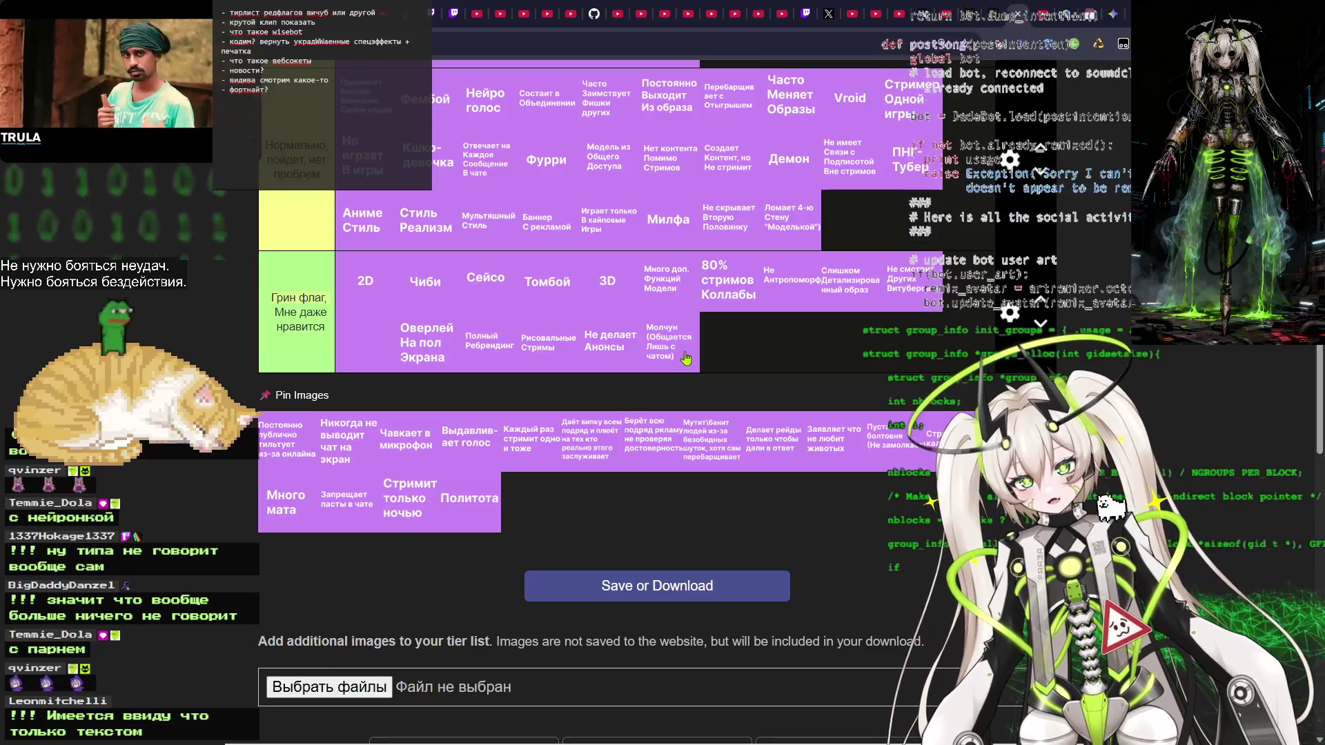
pyautogui.scroll(3, 679, 361)
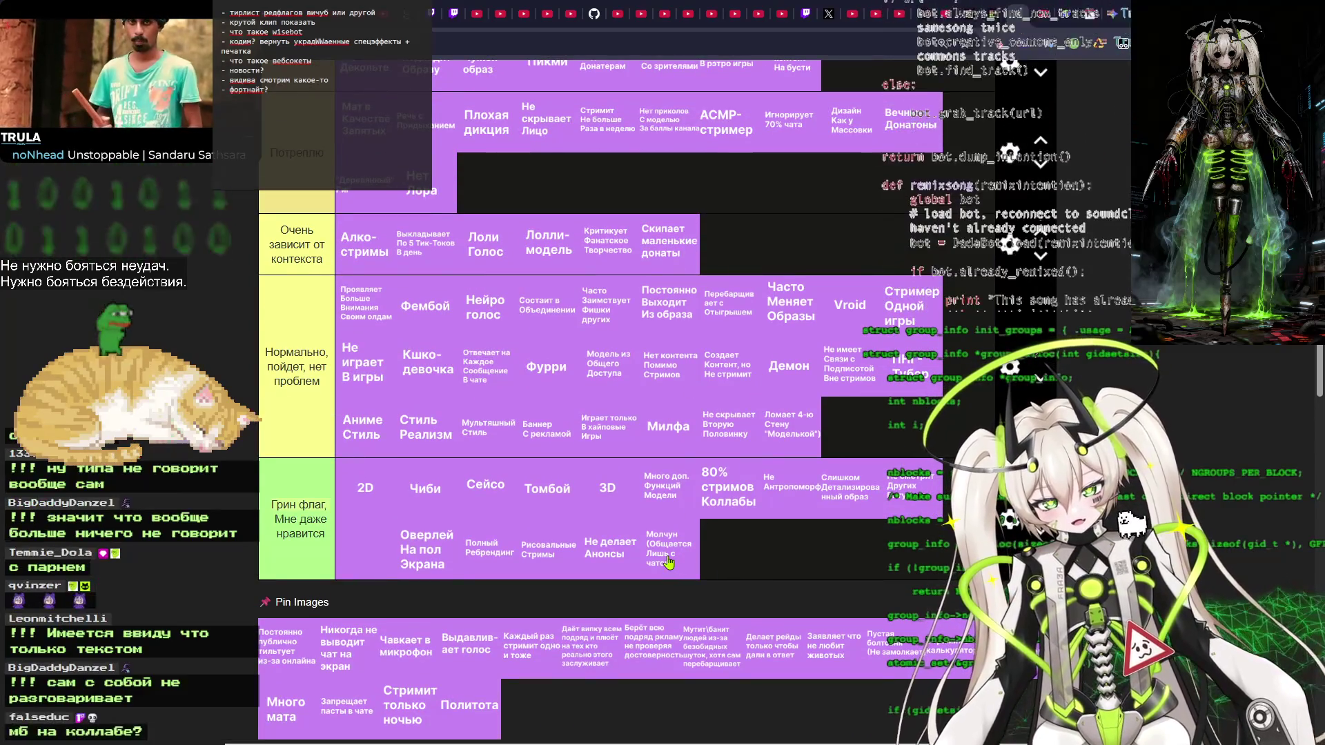
pyautogui.moveTo(668, 562)
pyautogui.mouseDown()
pyautogui.moveTo(842, 426)
pyautogui.moveTo(483, 193)
pyautogui.moveTo(497, 248)
pyautogui.moveTo(501, 195)
pyautogui.moveTo(485, 195)
pyautogui.mouseUp()
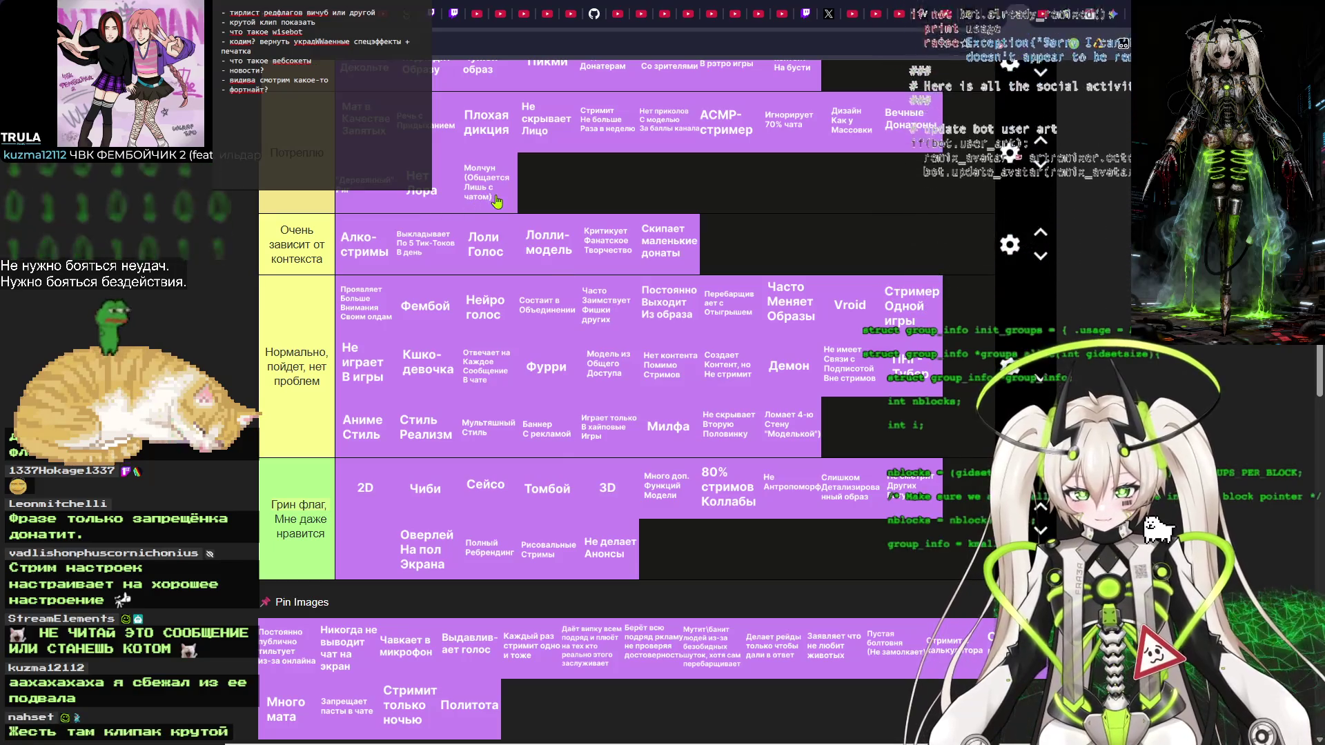
# Scroll up the tier list toward the Потреплю row.
pyautogui.scroll(1, 523, 205)
# Move the Молчун card out of Потреплю to the end of the Не моё tier.
pyautogui.moveTo(493, 263)
pyautogui.mouseDown()
pyautogui.moveTo(593, 252)
pyautogui.moveTo(525, 259)
pyautogui.moveTo(543, 266)
pyautogui.moveTo(587, 252)
pyautogui.moveTo(476, 252)
pyautogui.moveTo(711, 241)
pyautogui.moveTo(647, 231)
pyautogui.moveTo(559, 290)
pyautogui.moveTo(731, 273)
pyautogui.moveTo(682, 292)
pyautogui.moveTo(390, 287)
pyautogui.moveTo(951, 286)
pyautogui.moveTo(868, 277)
pyautogui.mouseUp()
pyautogui.scroll(2, 647, 235)
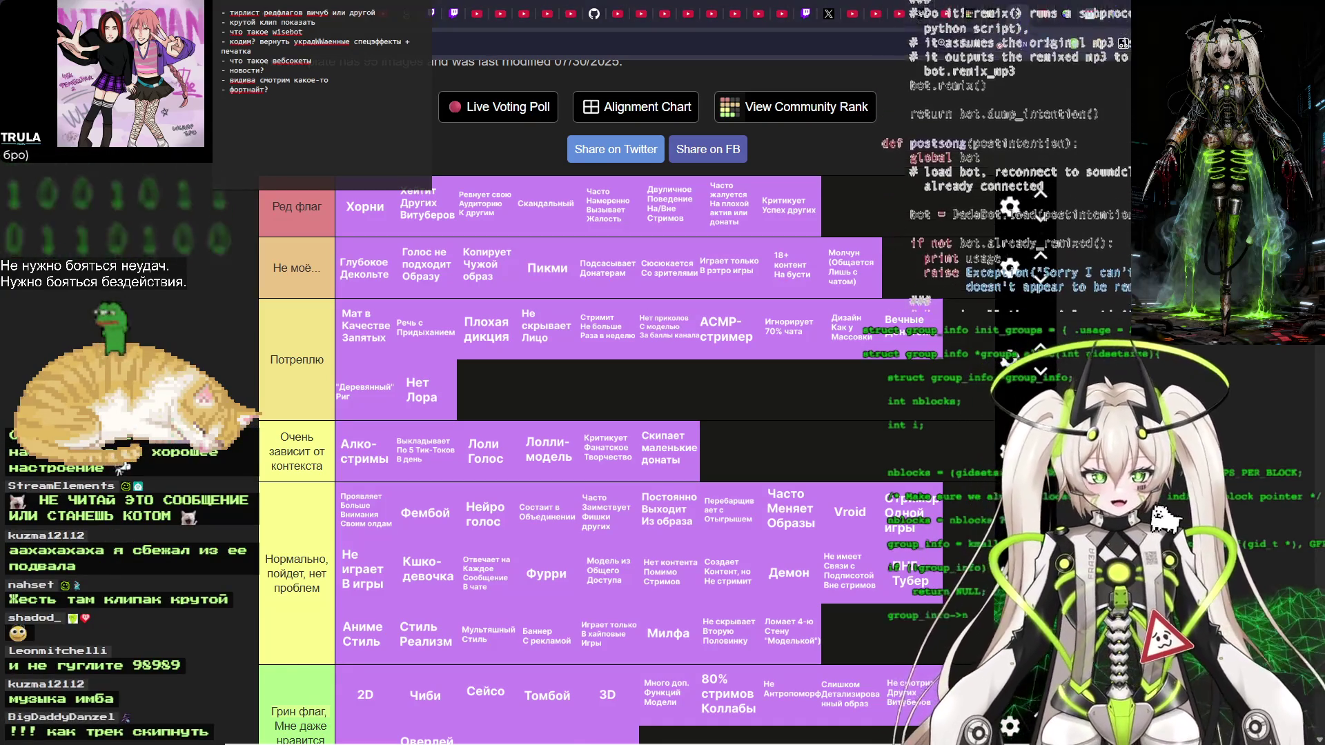
# In the earlier Gemini image chat, paste the new robot-dog request over the old query.
pyautogui.hotkey('ctrl', '9')
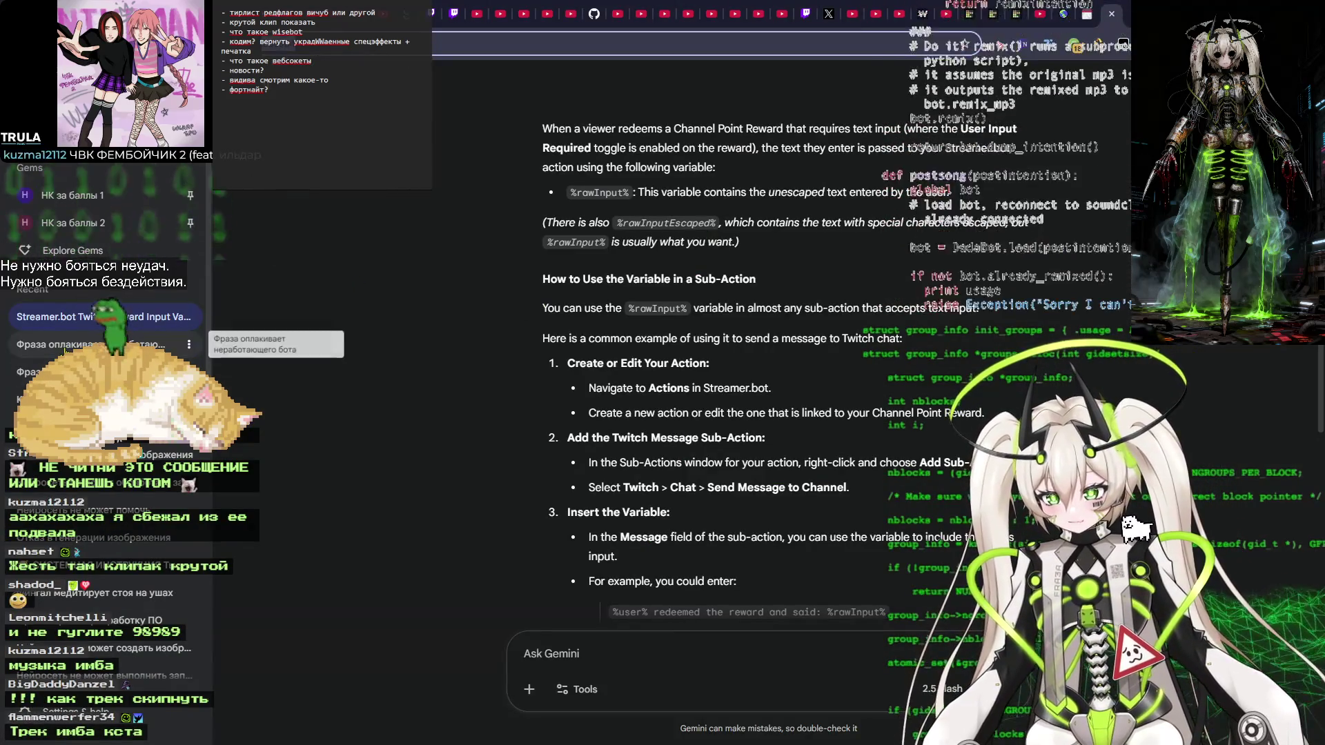
pyautogui.click(64, 344)
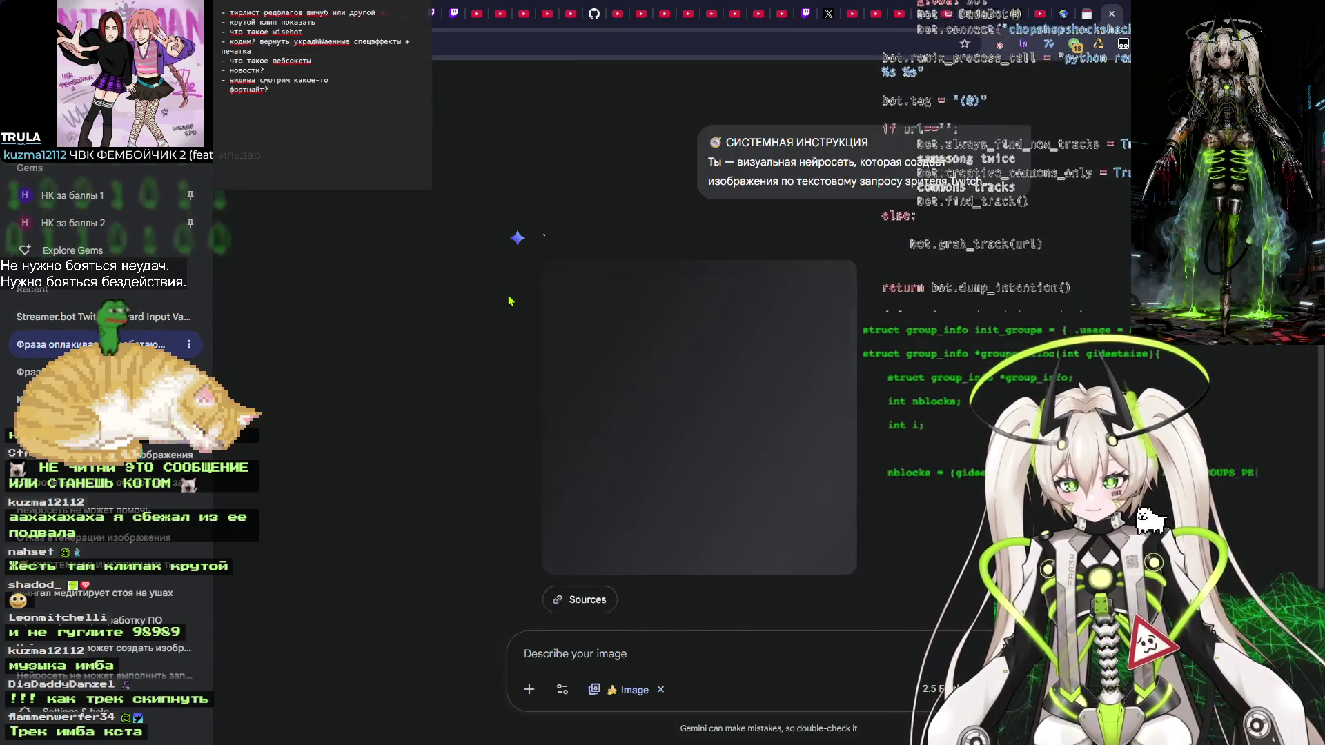
pyautogui.click(680, 138)
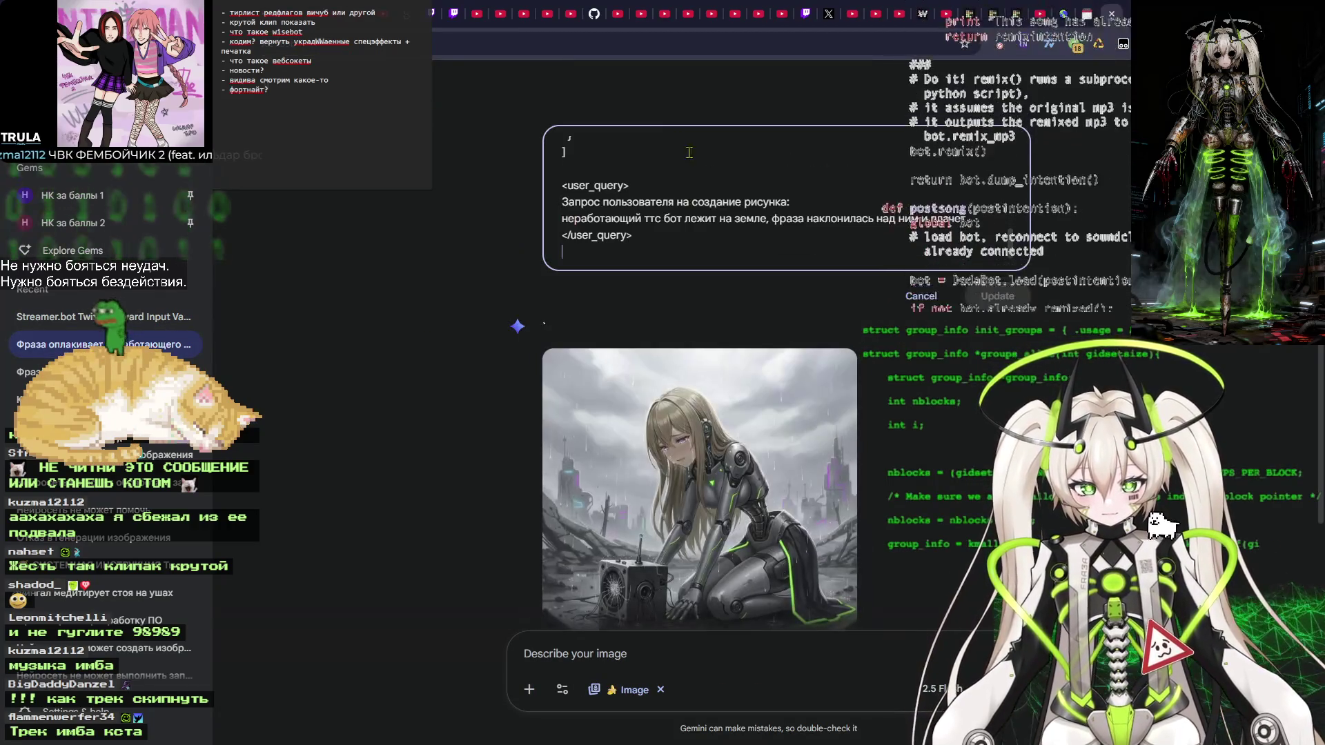
pyautogui.moveTo(561, 218); pyautogui.dragTo(944, 216)
pyautogui.write('фраза смотрит на робособоку сделанную по подобию фразы? а такое можно? Vnimatelno')
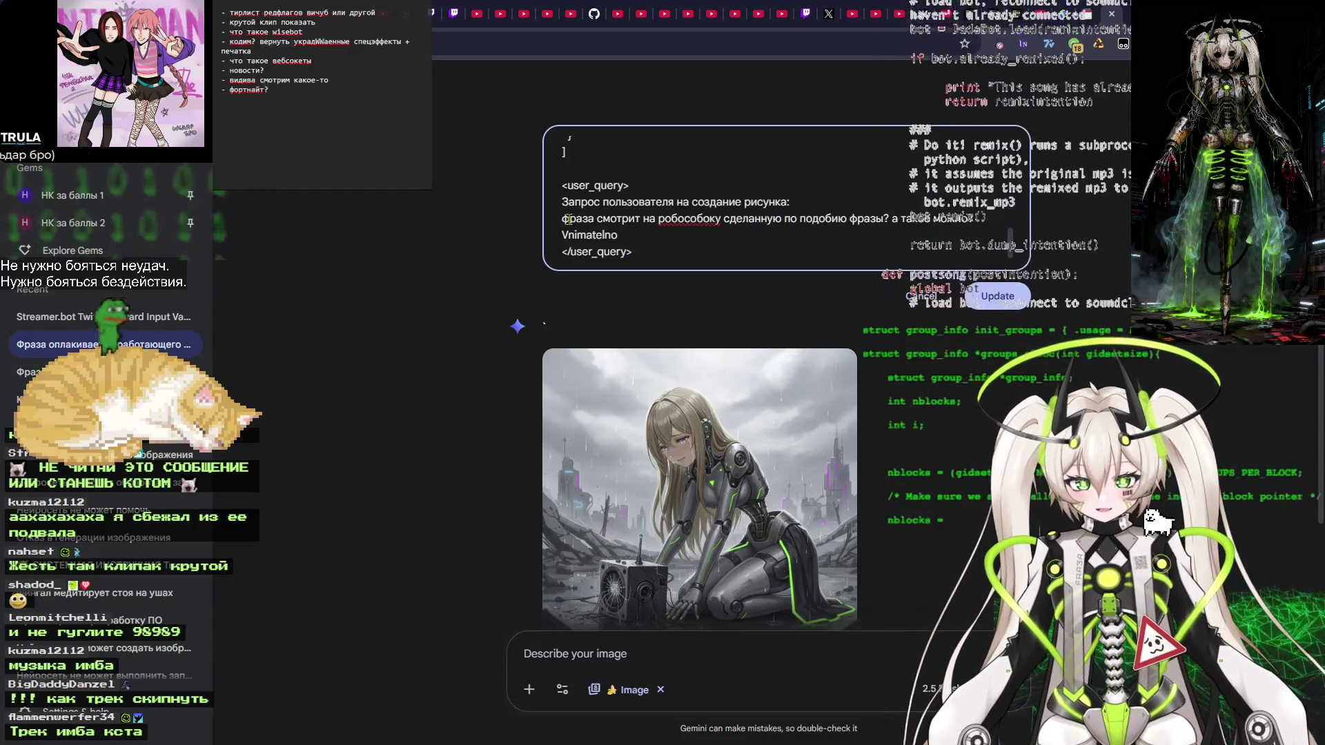
# Correct the typo in 'робособаку' and resubmit the prompt to regenerate the image.
pyautogui.click(712, 219)
pyautogui.press('BackSpace')
pyautogui.write('а')
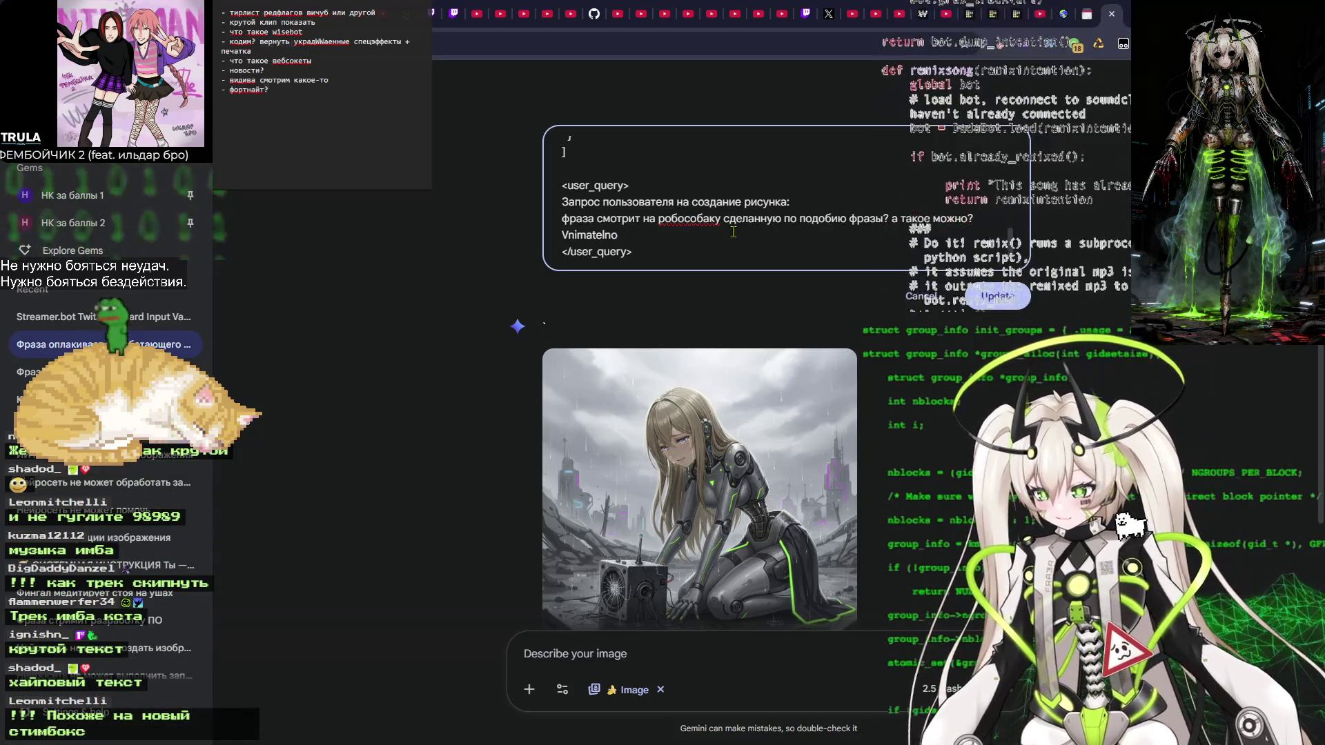
pyautogui.click(1011, 304)
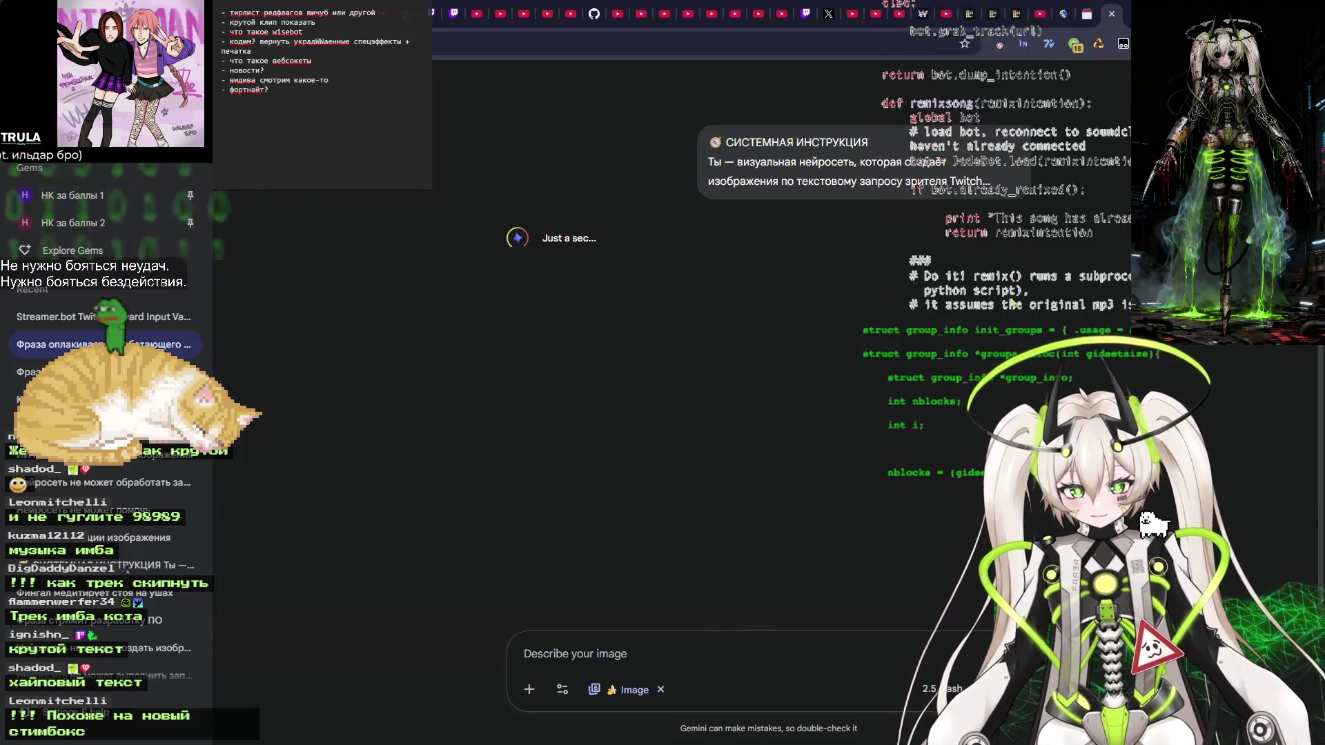
pyautogui.hotkey('ctrl', 'Tab')
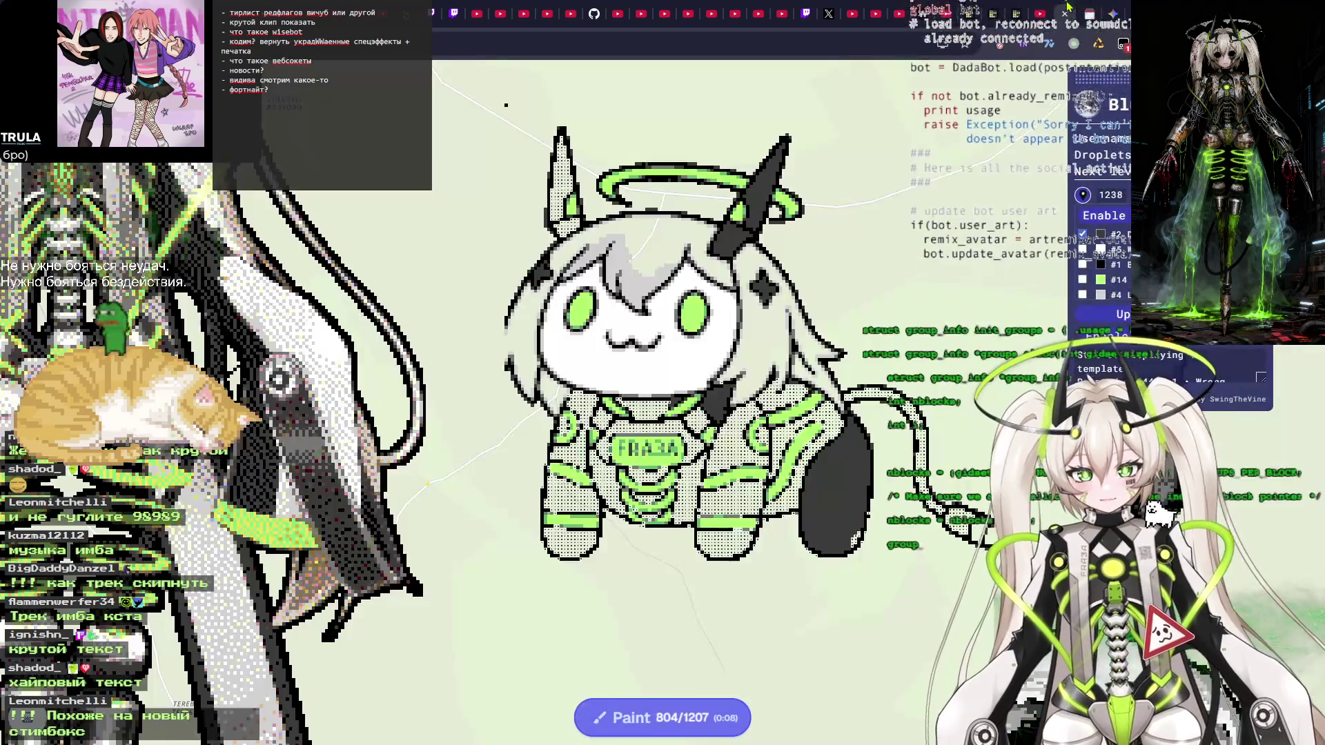
# Open the Wplace paint palette and place the first dark grey pixels on the character's body.
pyautogui.scroll(4, 716, 304)
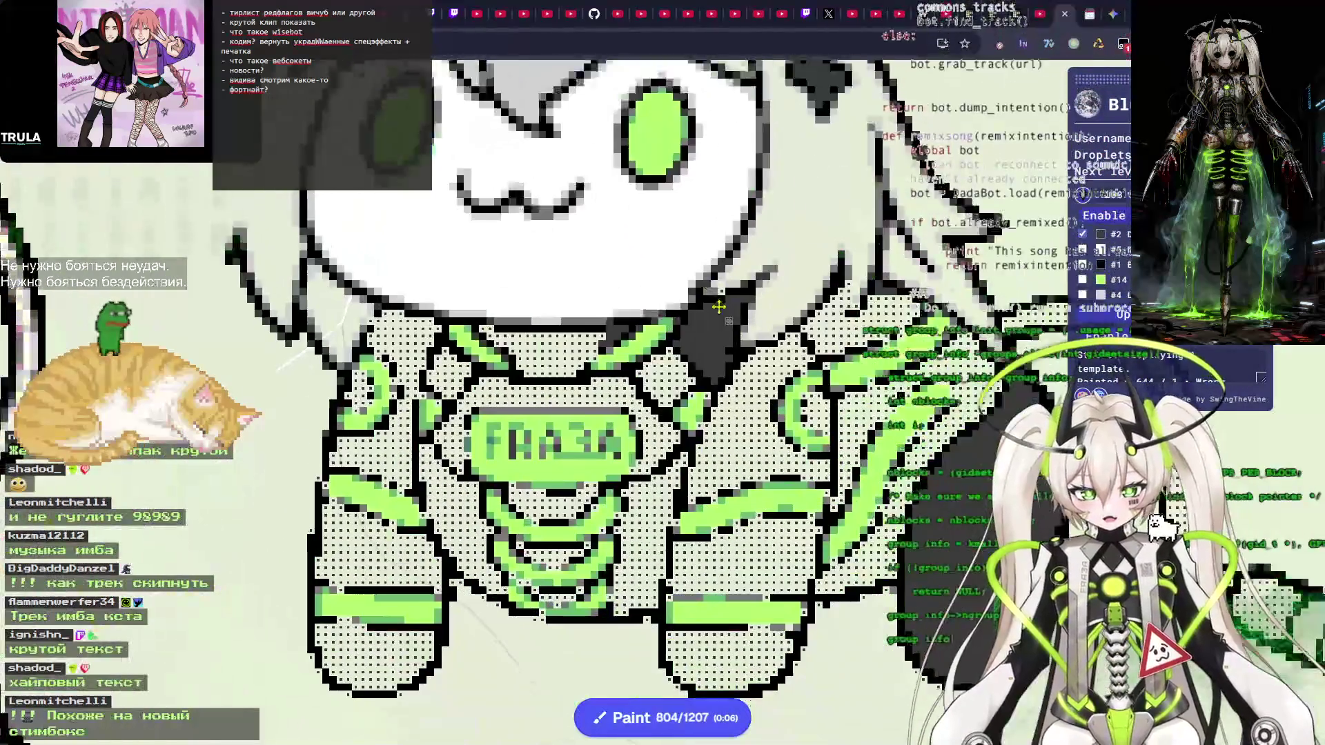
pyautogui.scroll(-4, 715, 305)
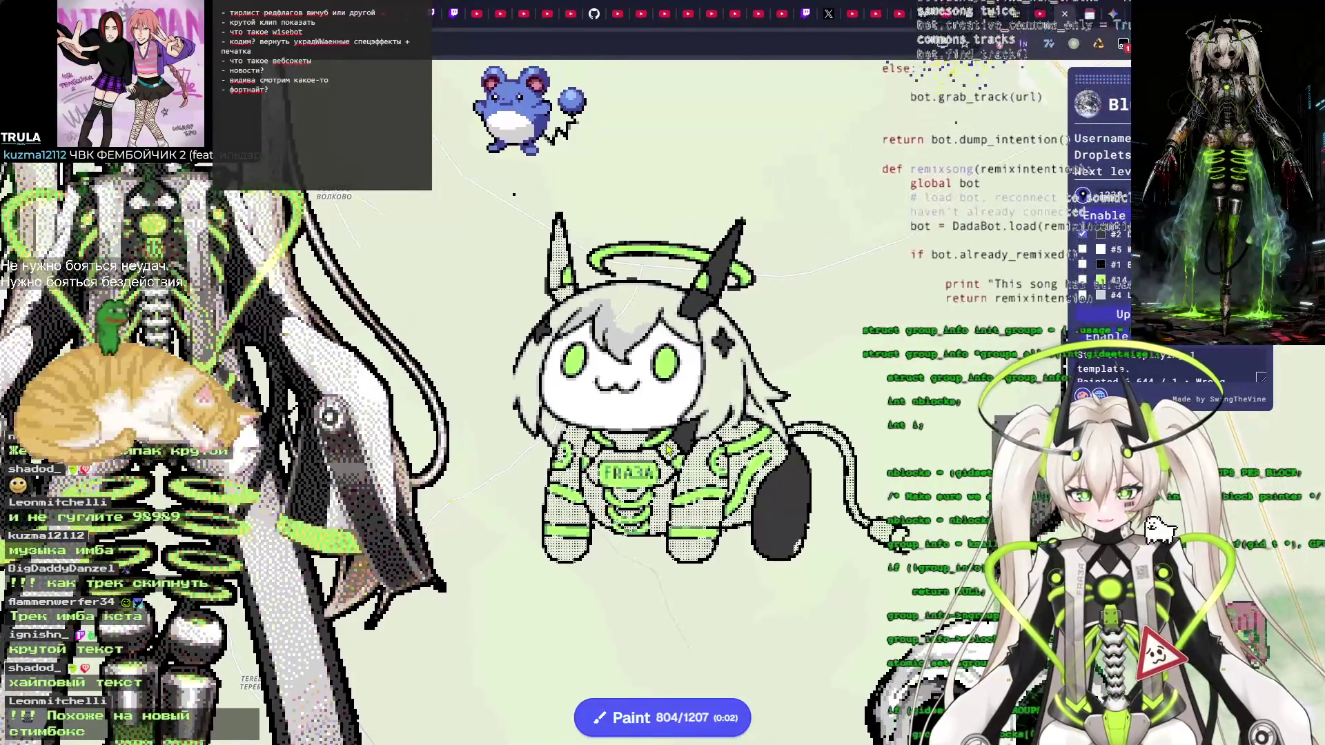
pyautogui.scroll(6, 692, 476)
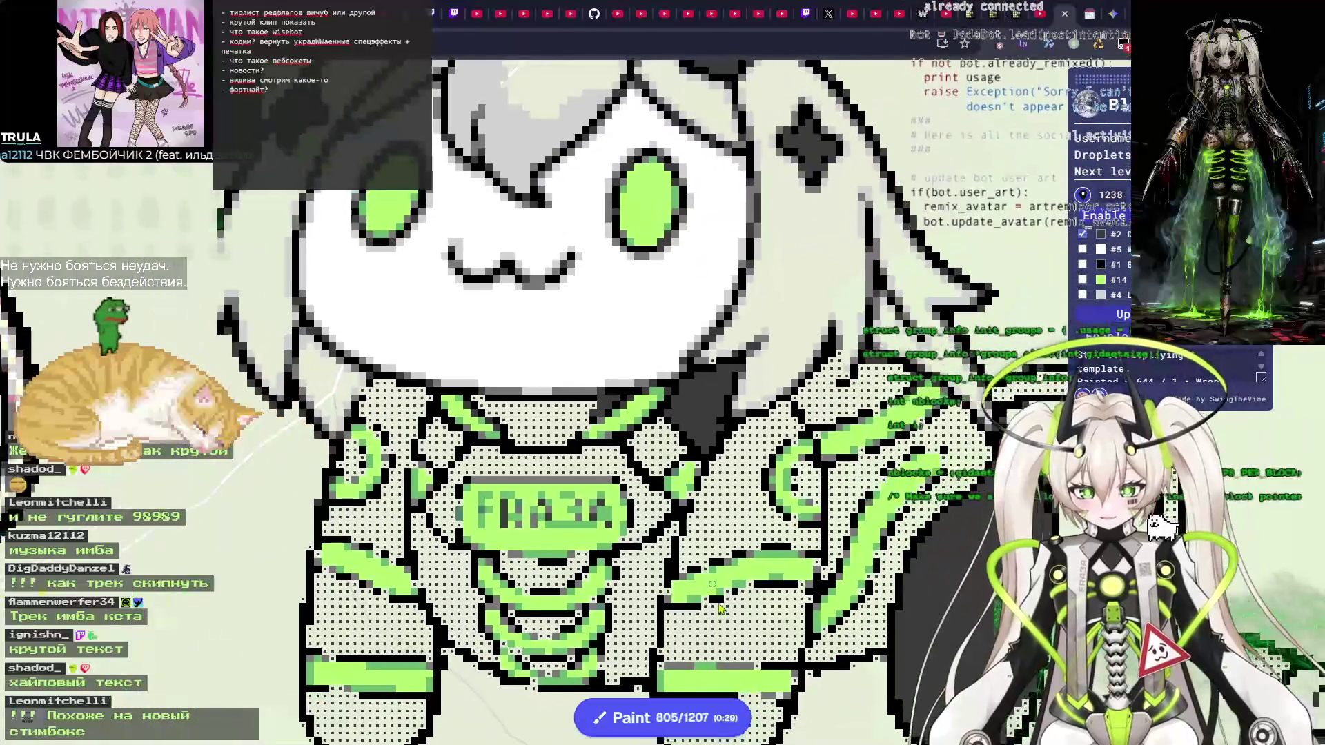
pyautogui.scroll(-1, 718, 609)
pyautogui.click(662, 717)
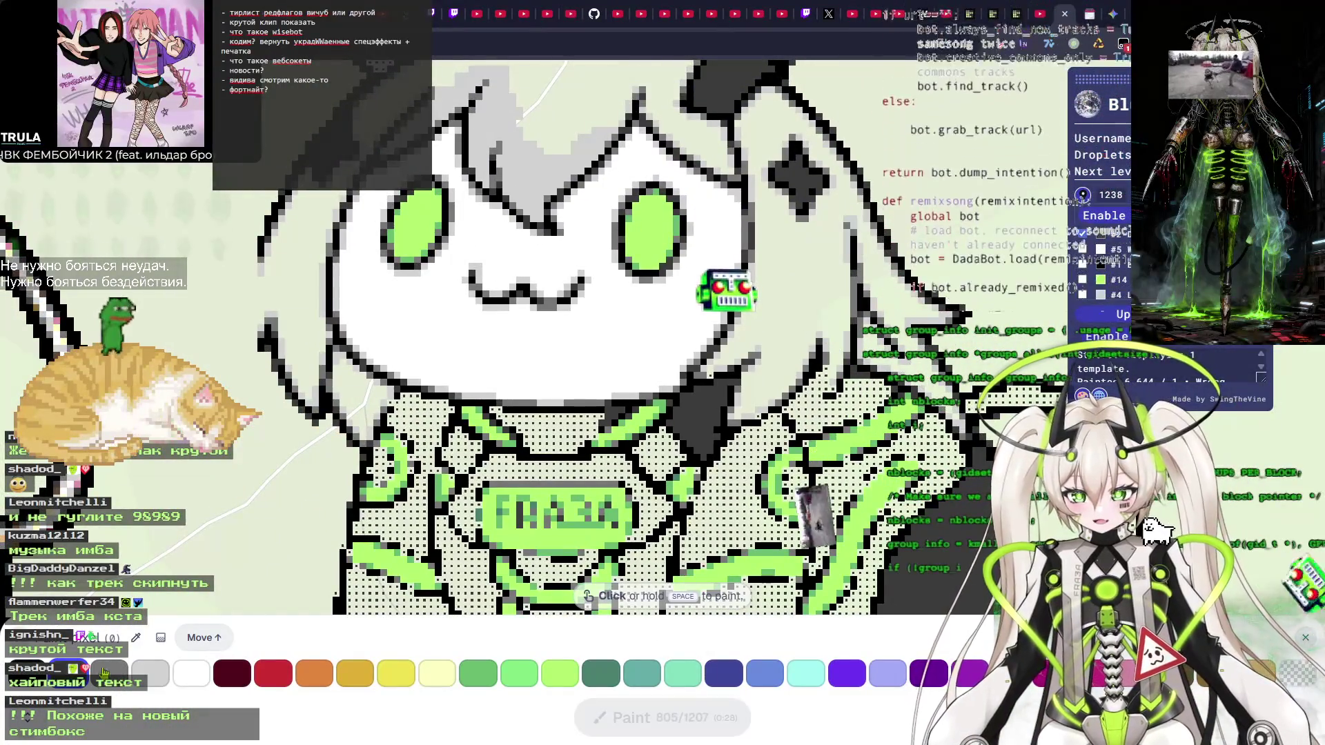
pyautogui.scroll(5, 767, 514)
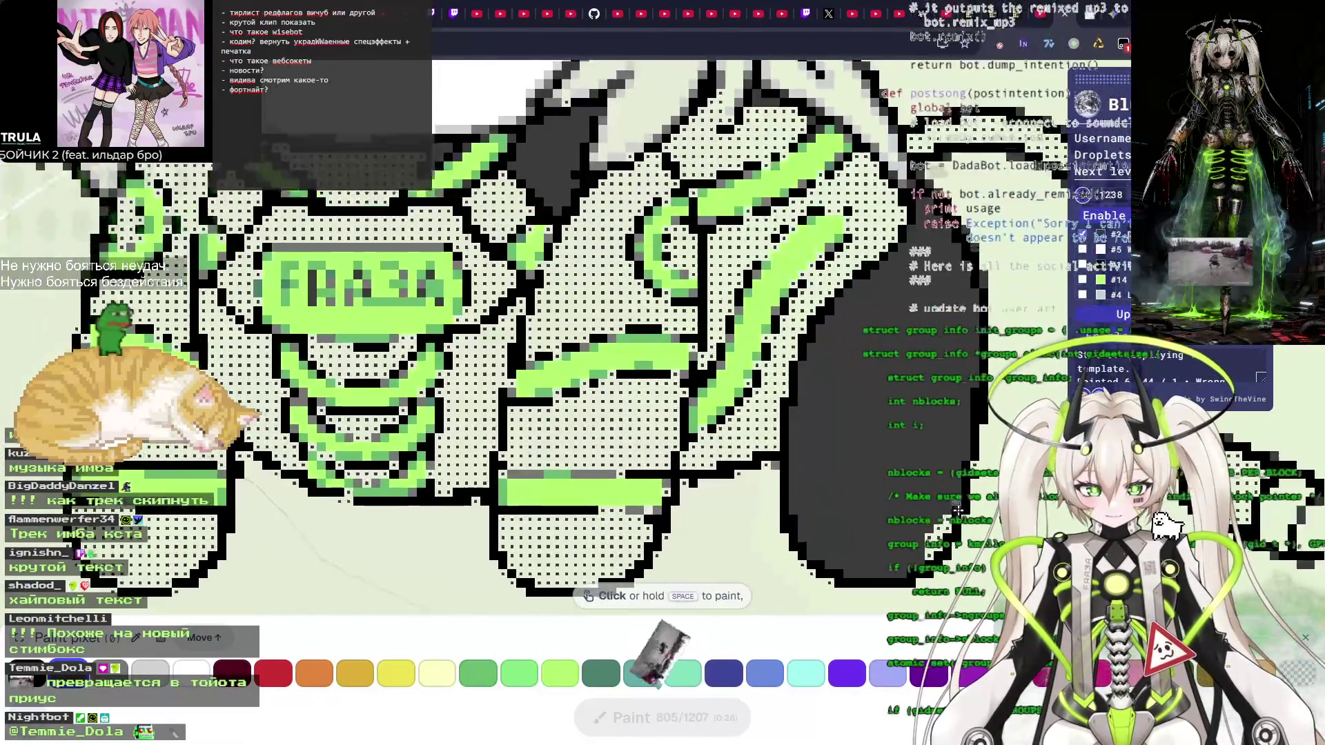
pyautogui.press('space')
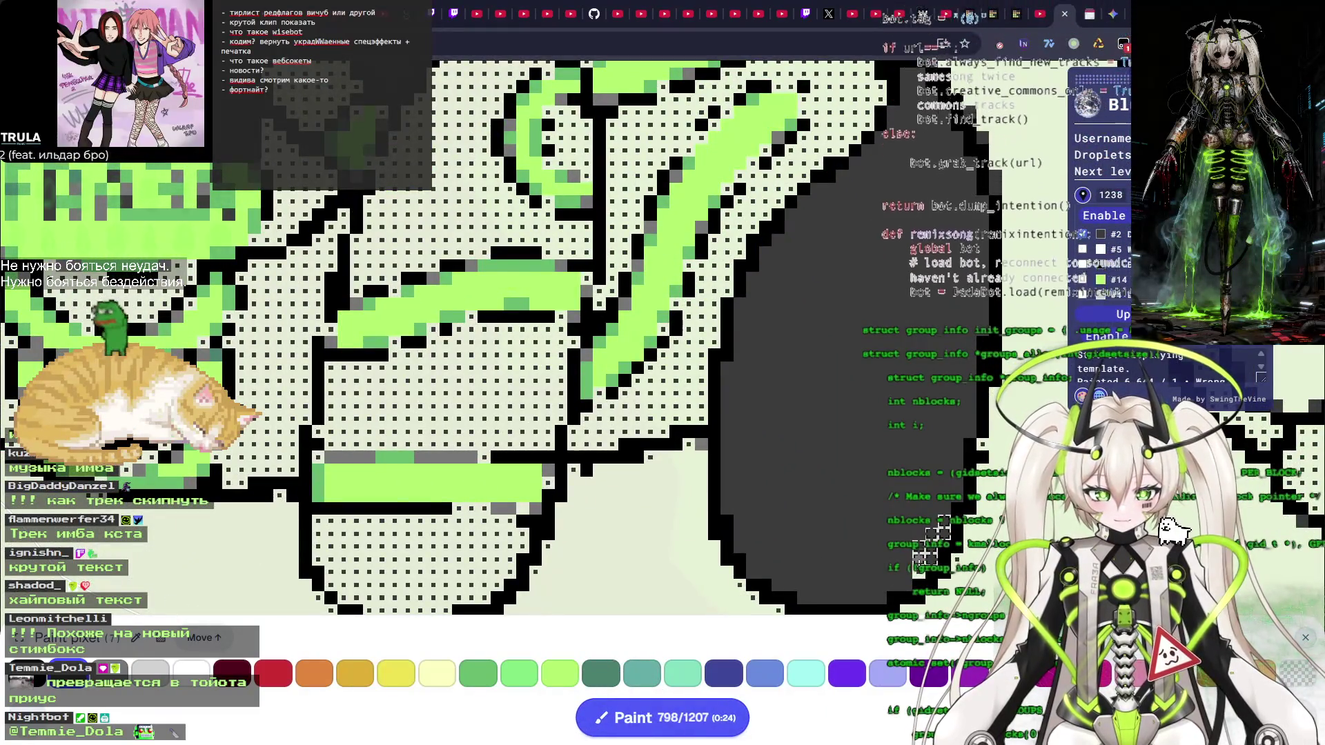
# Paint dark grey rows across the belly, its lower edge and right side.
pyautogui.scroll(2, 927, 546)
pyautogui.scroll(-2, 828, 483)
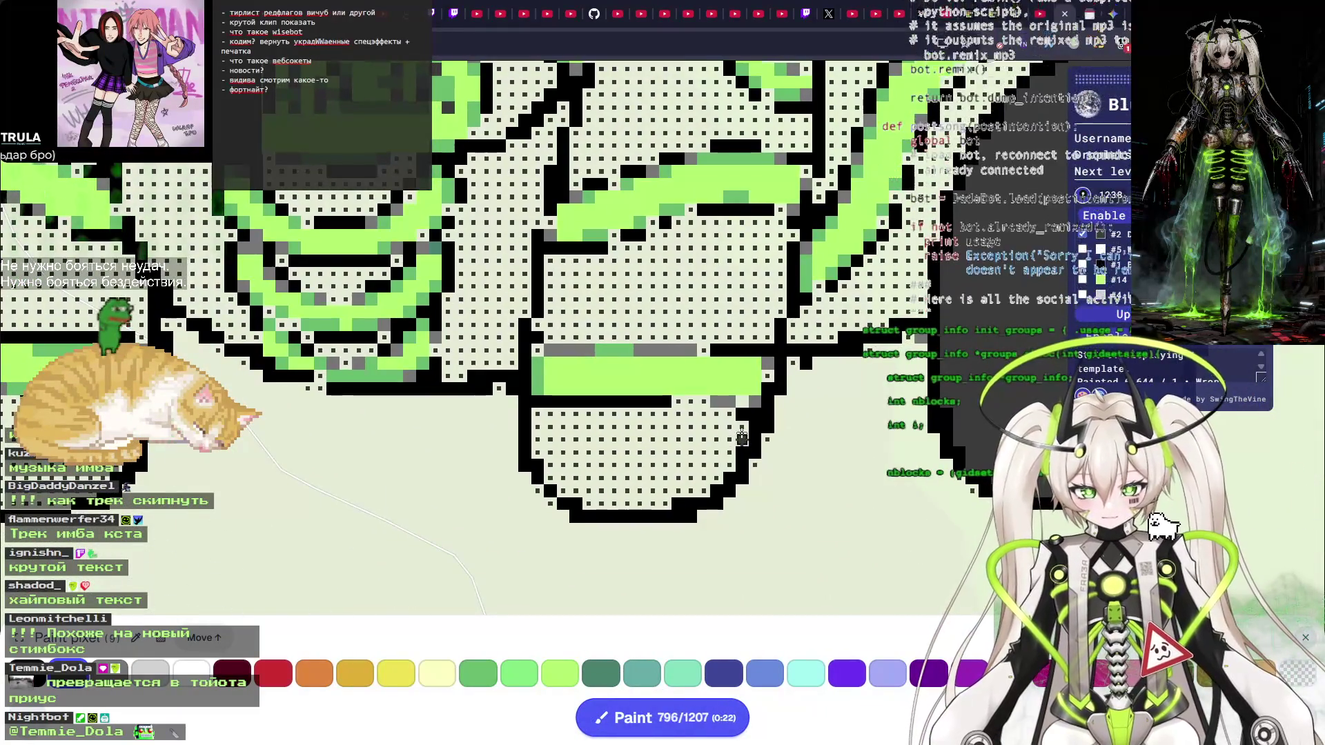
pyautogui.press('space')
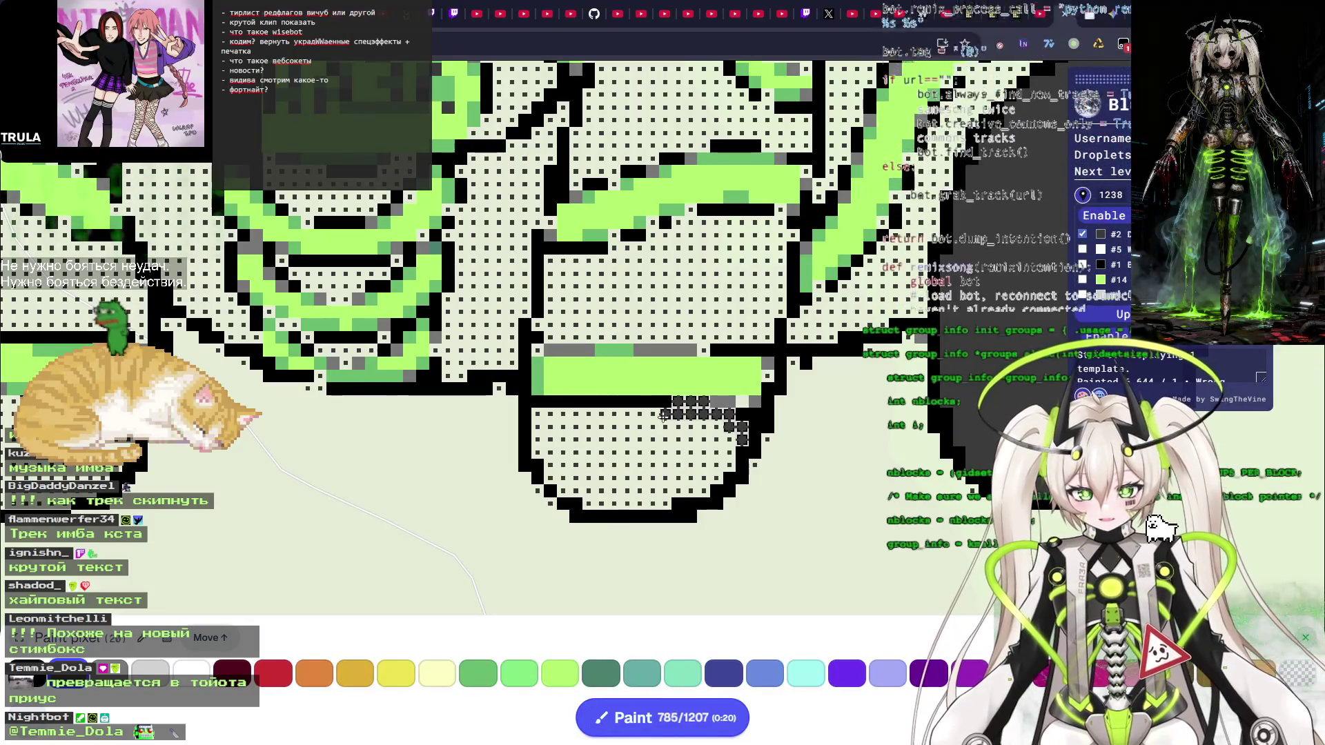
pyautogui.press('space')
pyautogui.press('space')
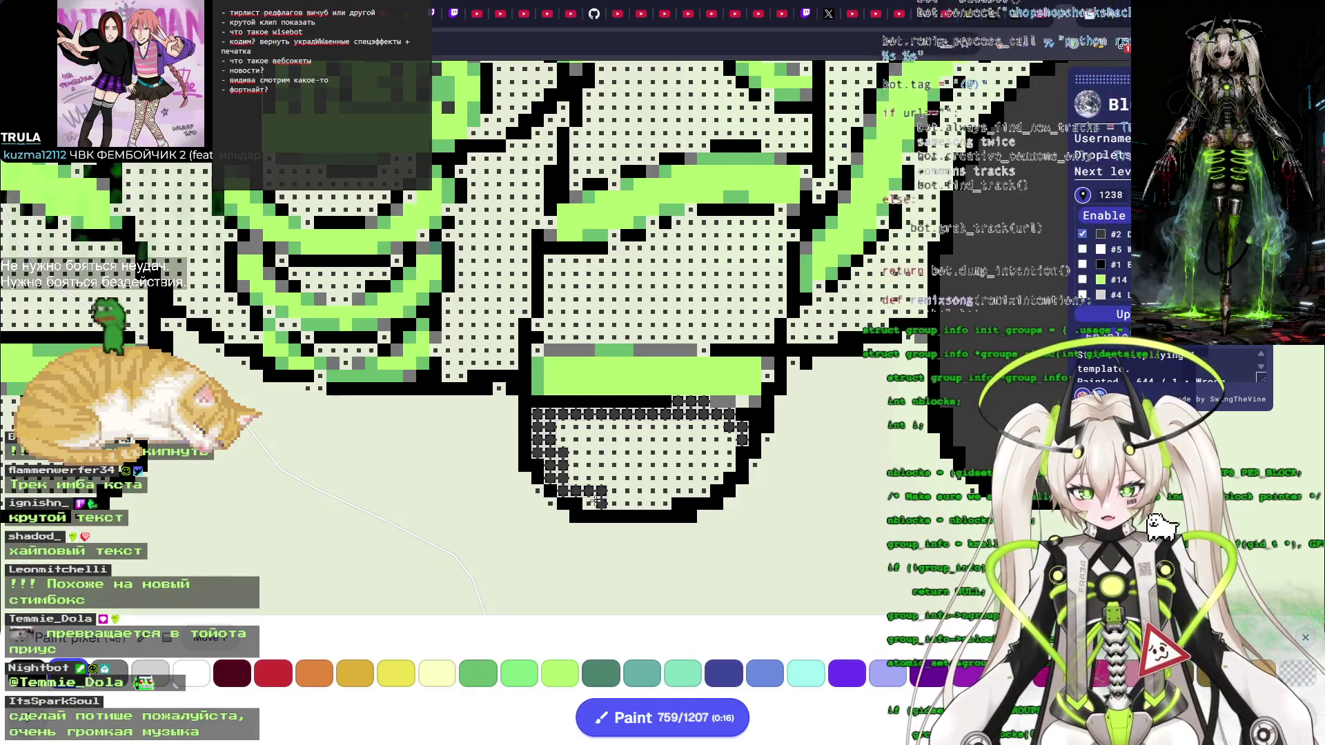
pyautogui.press('space')
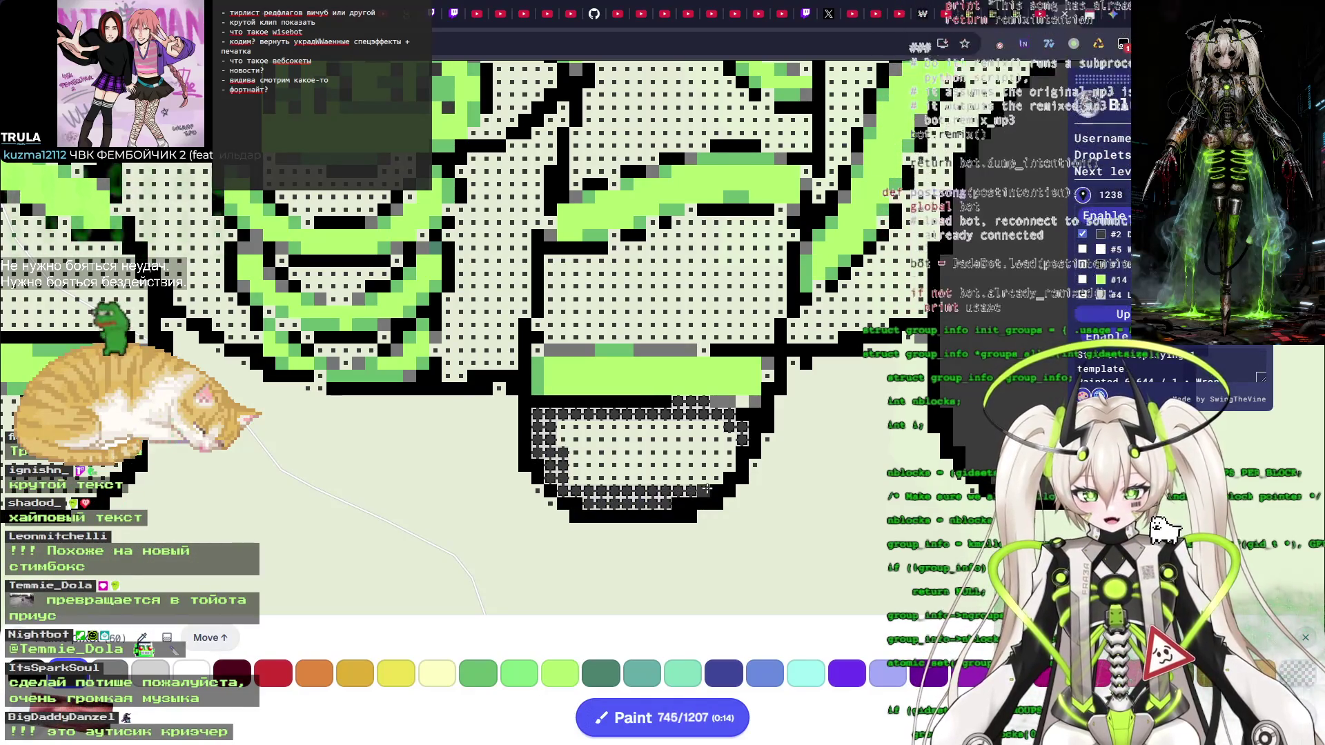
pyautogui.press('space')
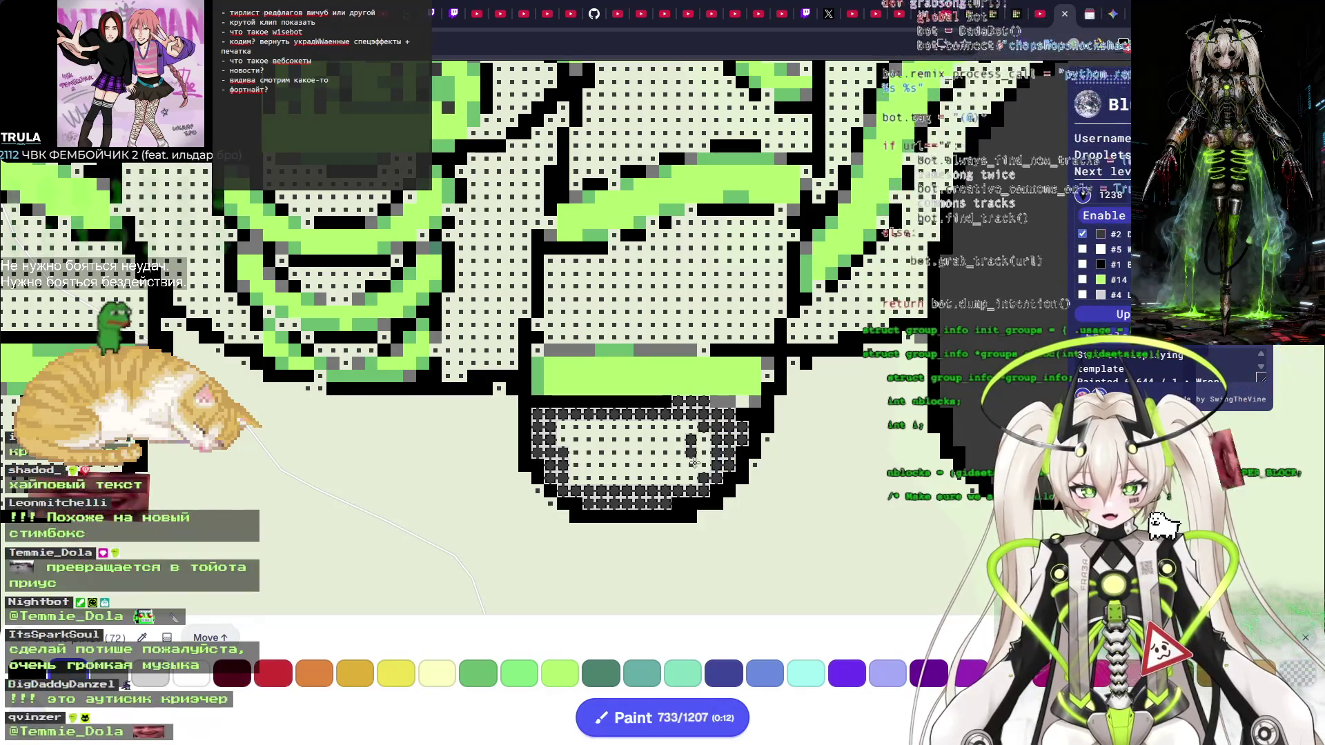
pyautogui.press('space')
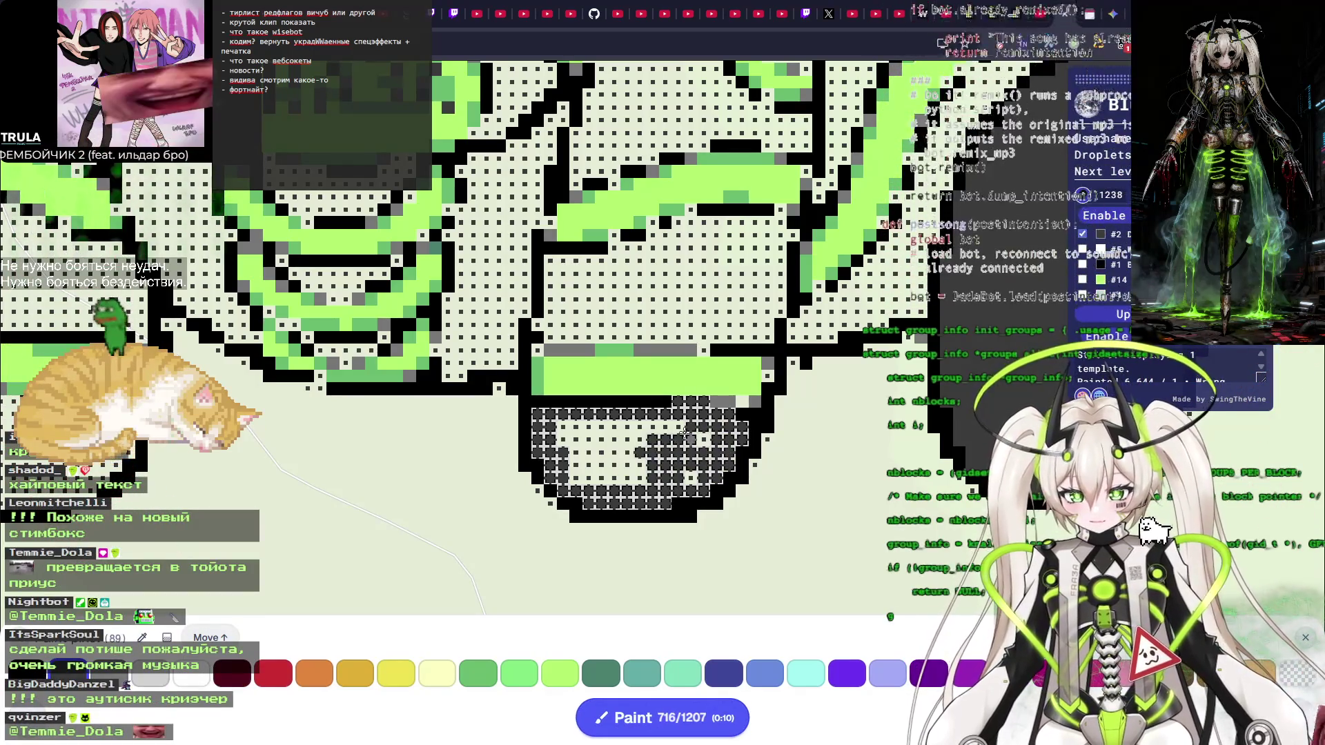
pyautogui.press('space')
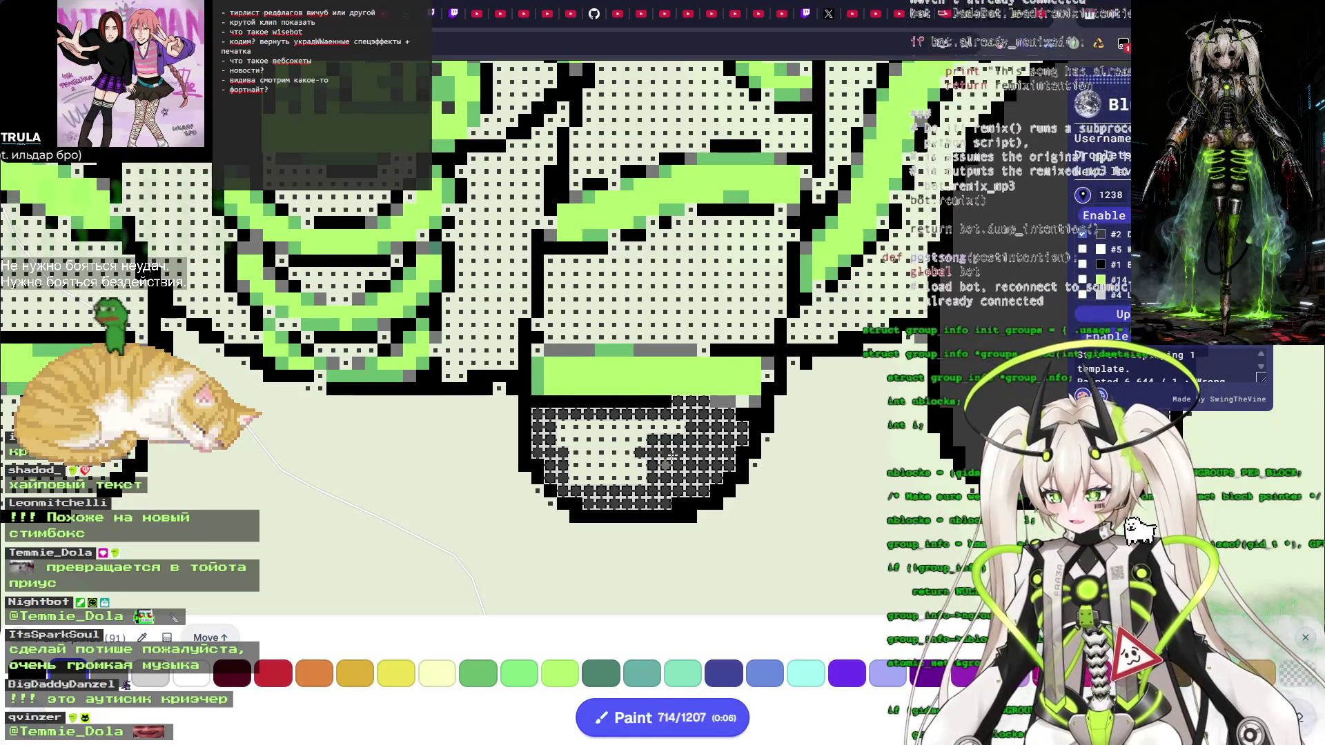
# Fill the inner dark cluster and the area above the belly, then submit the pixels.
pyautogui.moveTo(682, 429); pyautogui.dragTo(590, 433)
pyautogui.press('space')
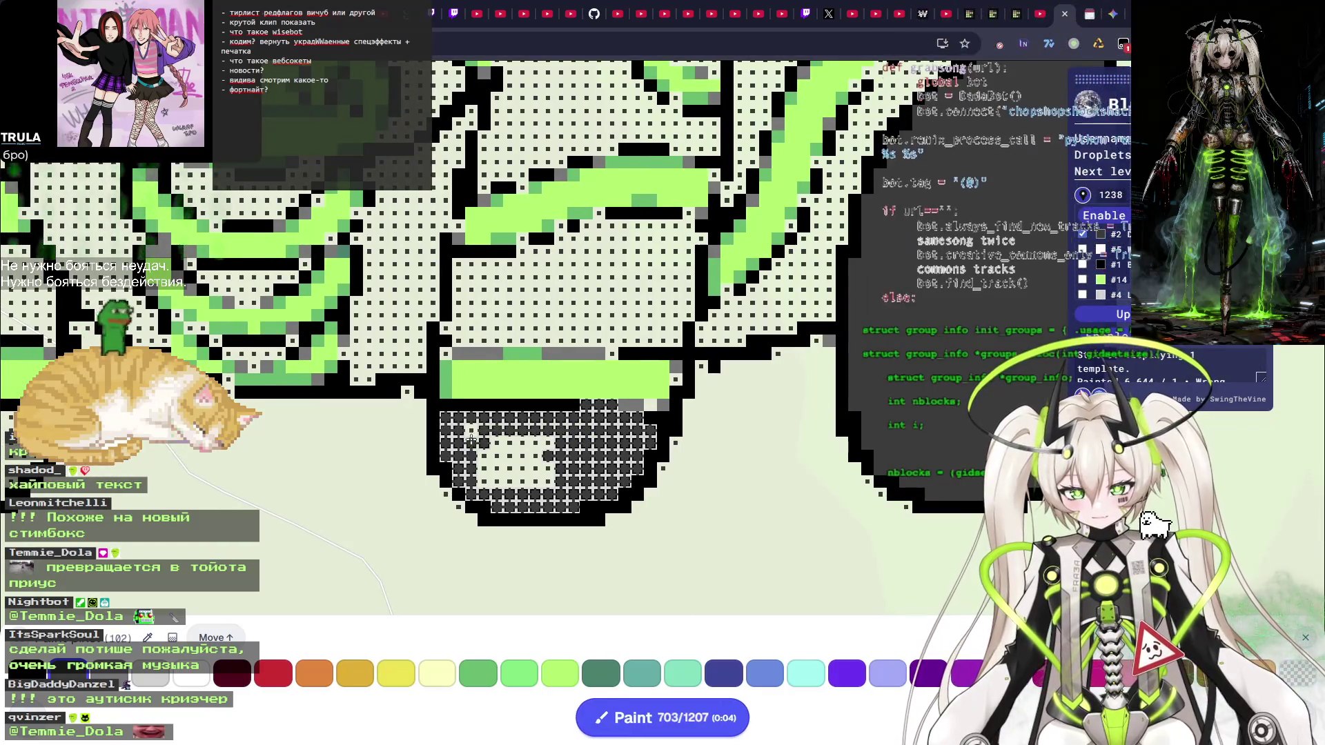
pyautogui.press('space')
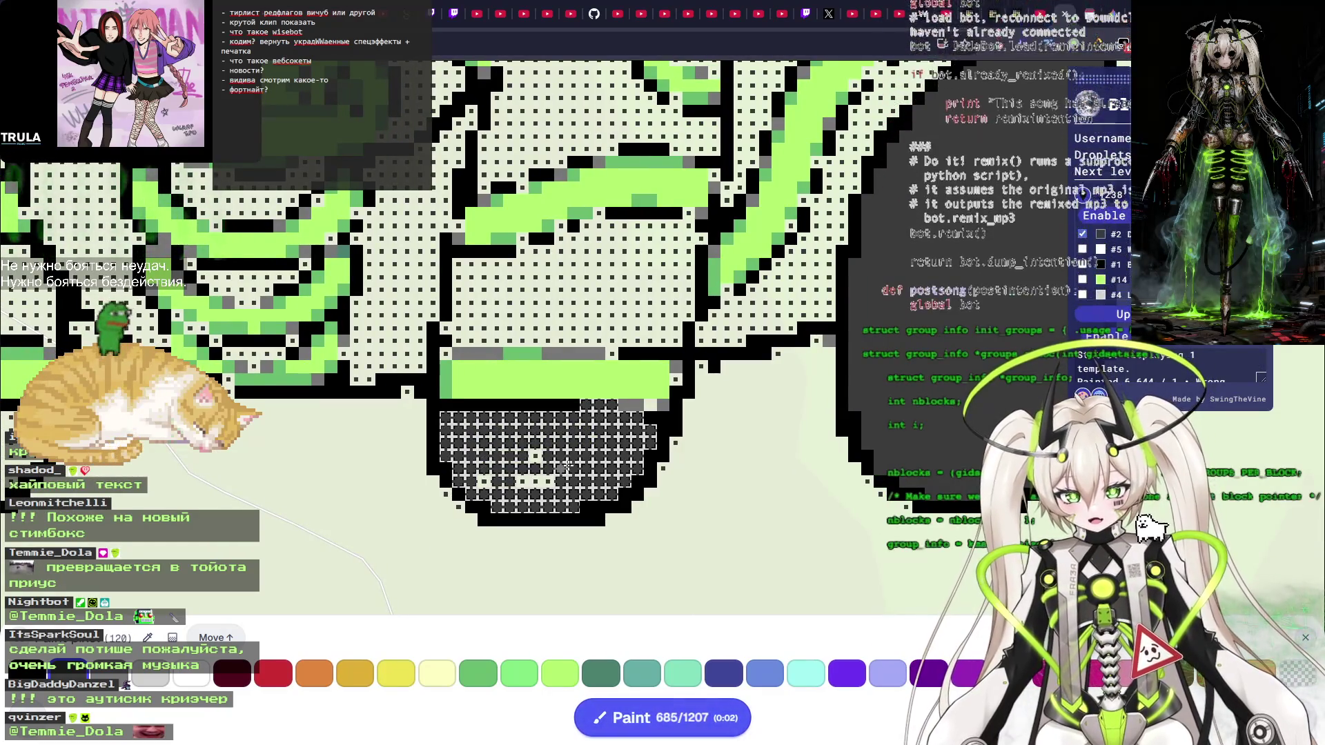
pyautogui.press('space')
pyautogui.moveTo(589, 329); pyautogui.dragTo(592, 423)
pyautogui.press('space')
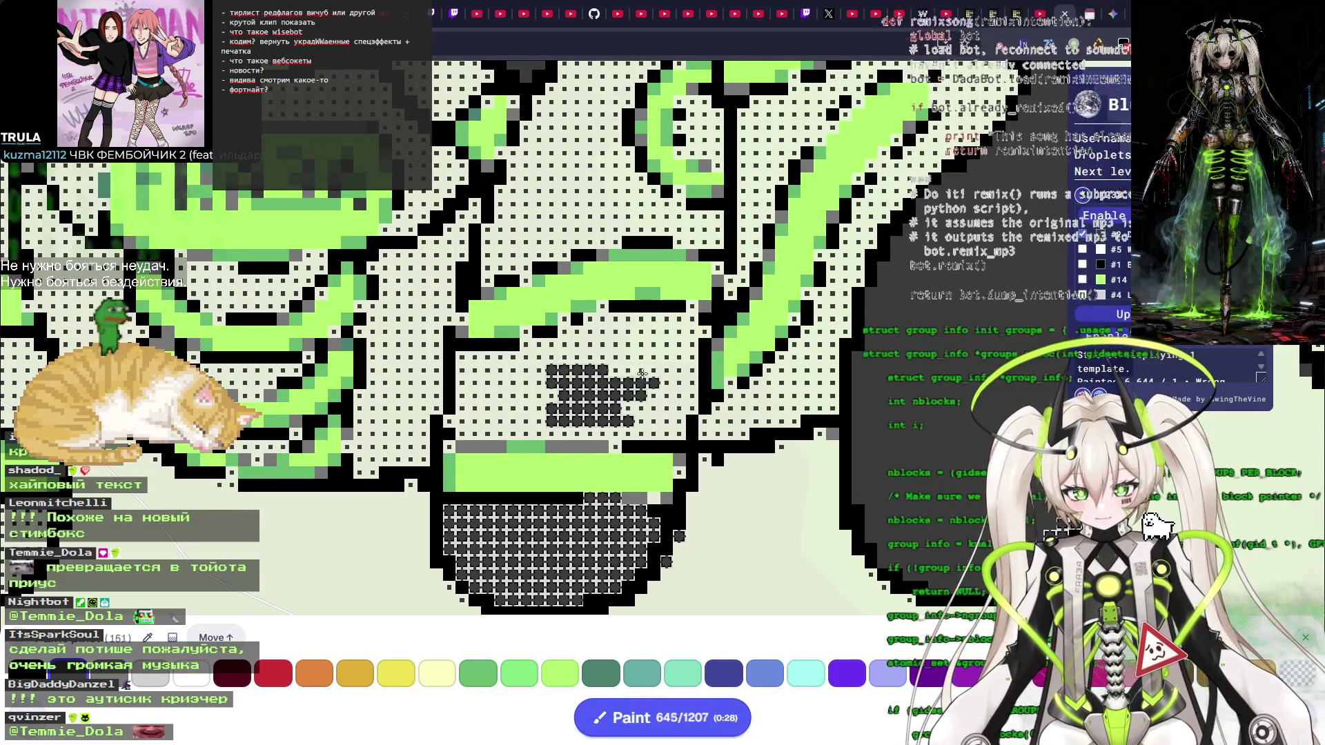
pyautogui.press('space')
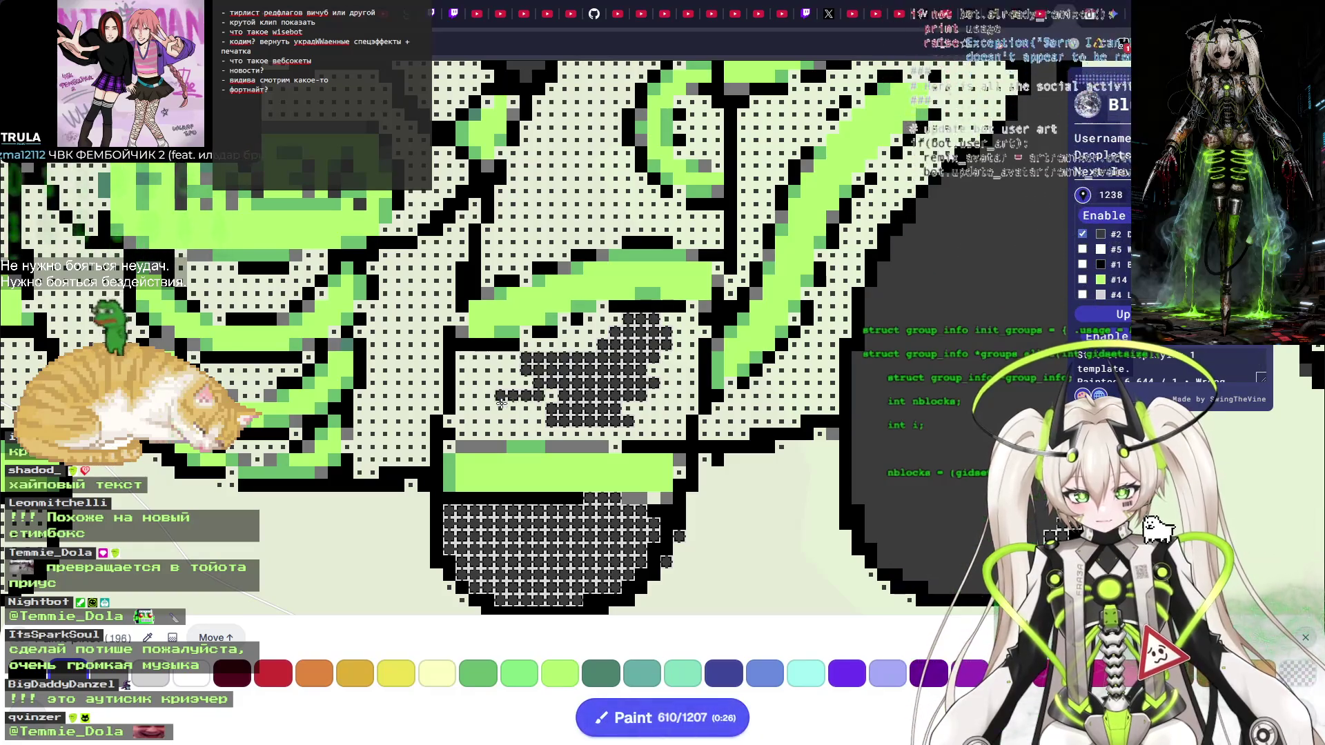
pyautogui.click(662, 718)
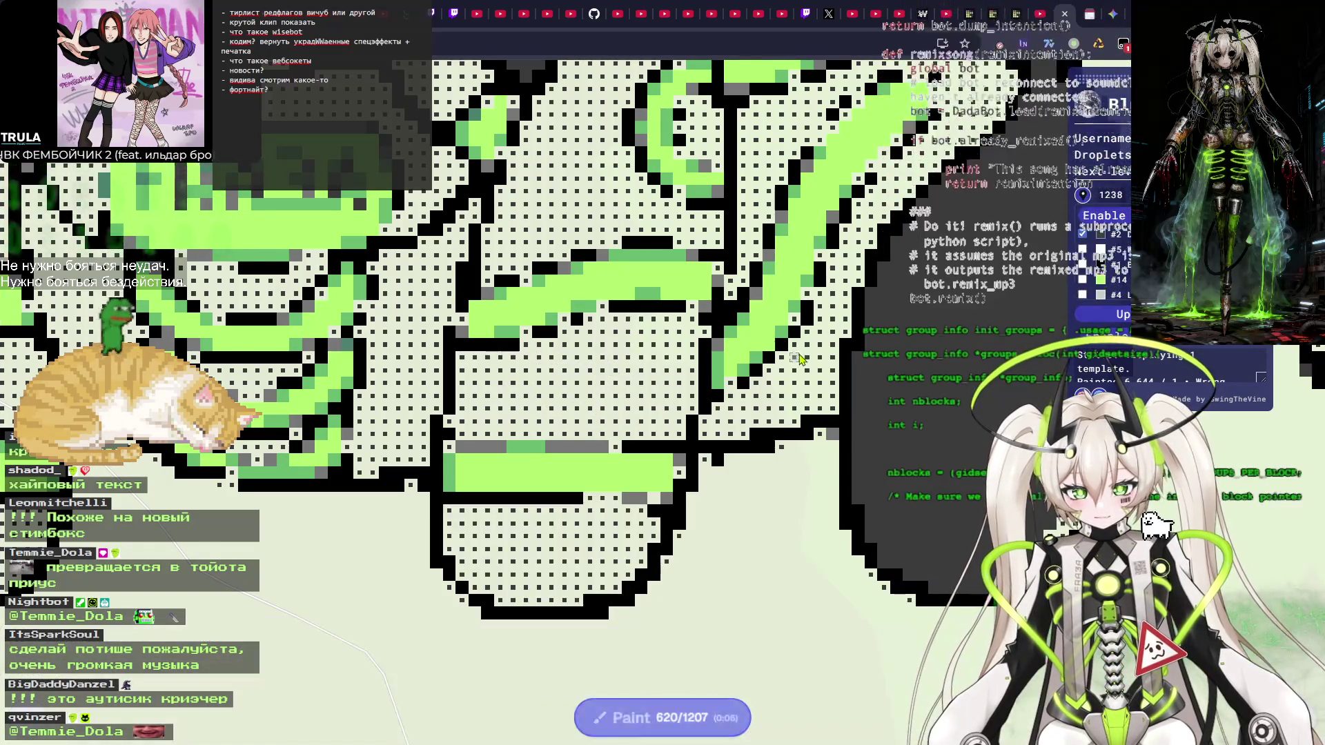
pyautogui.scroll(-3, 826, 373)
pyautogui.scroll(-2, 827, 373)
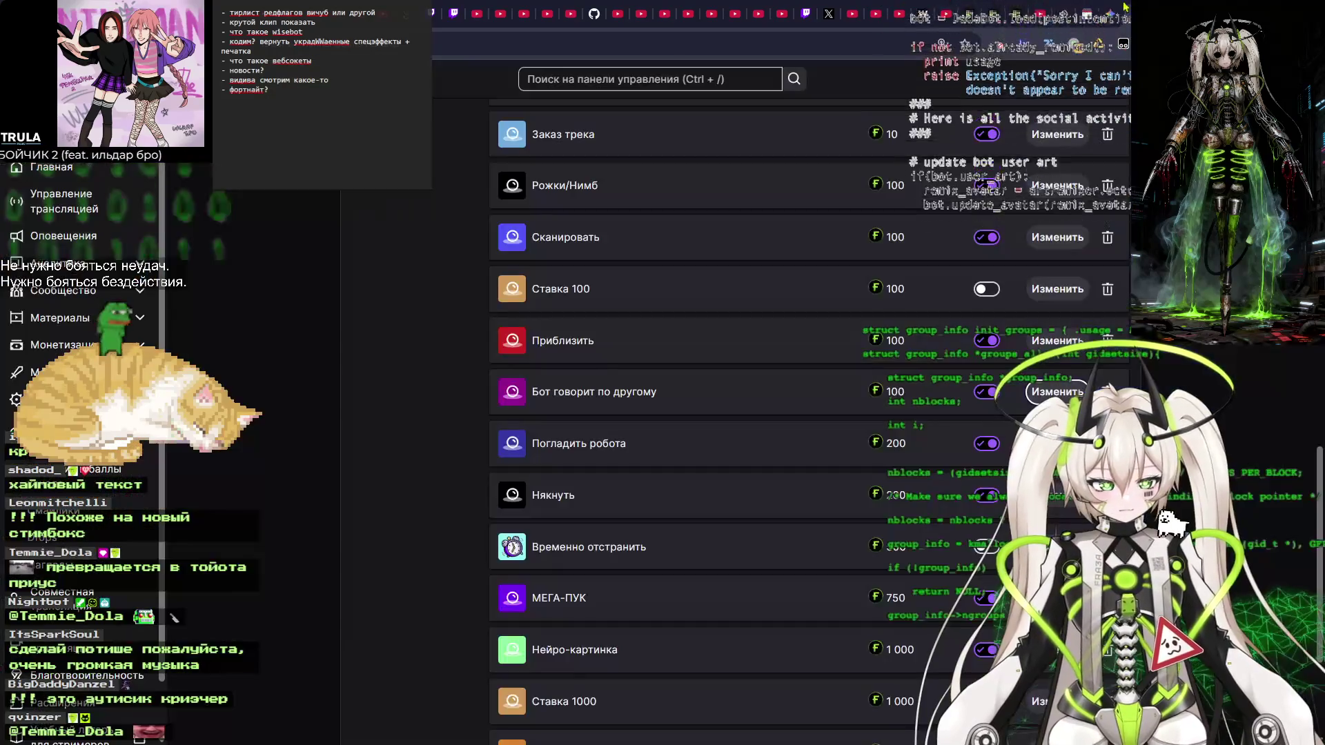
# Leave the channel-points rewards list and return to the Gemini image chat.
pyautogui.click(1102, 10)
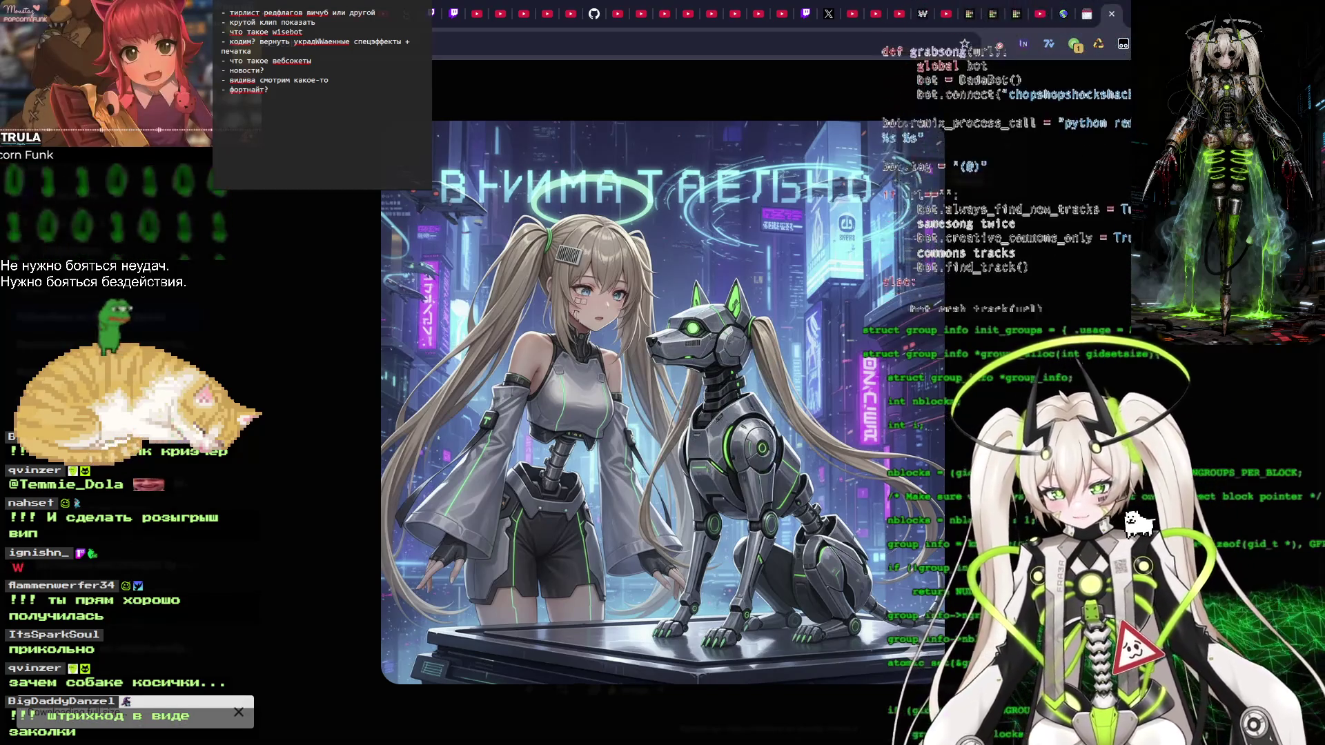
# View the girl-and-robot-dog 'ВНИМАТЕЛЬНО' image full size, then close it back to the chat.
pyautogui.press('Escape')
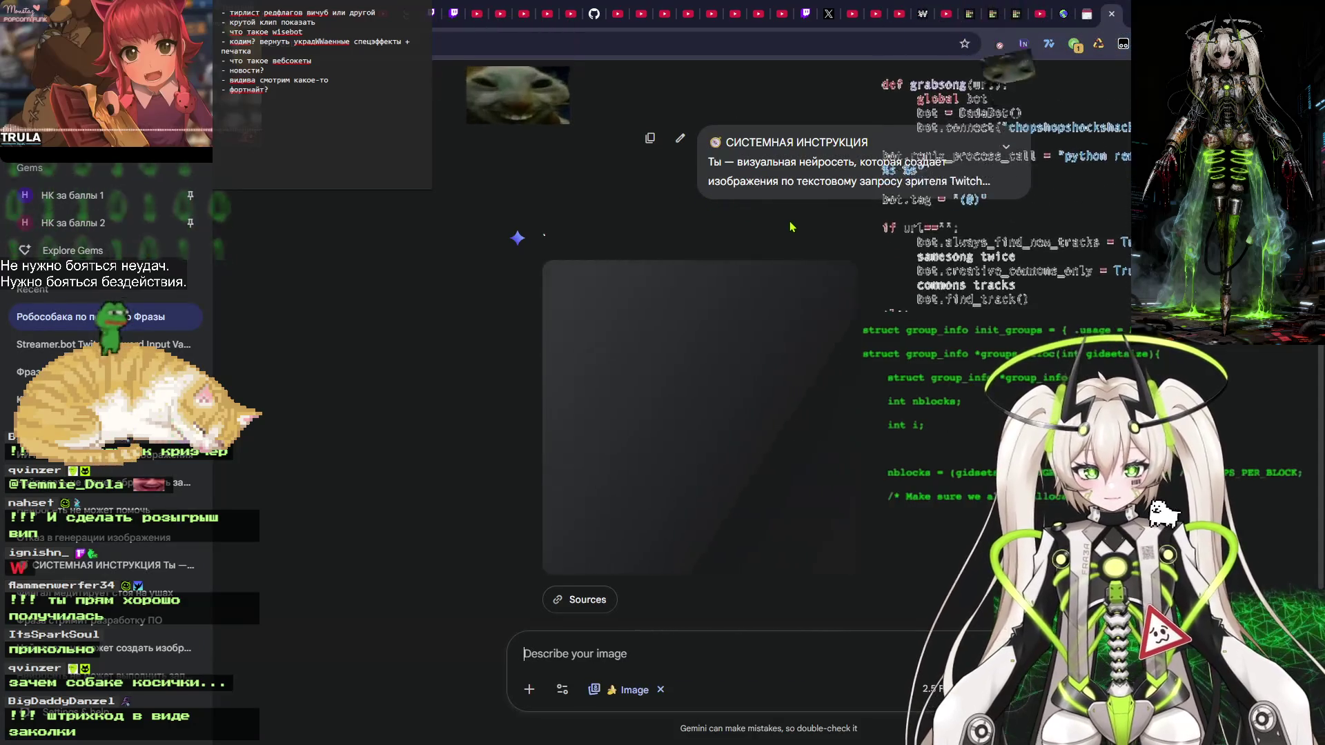
pyautogui.click(832, 297)
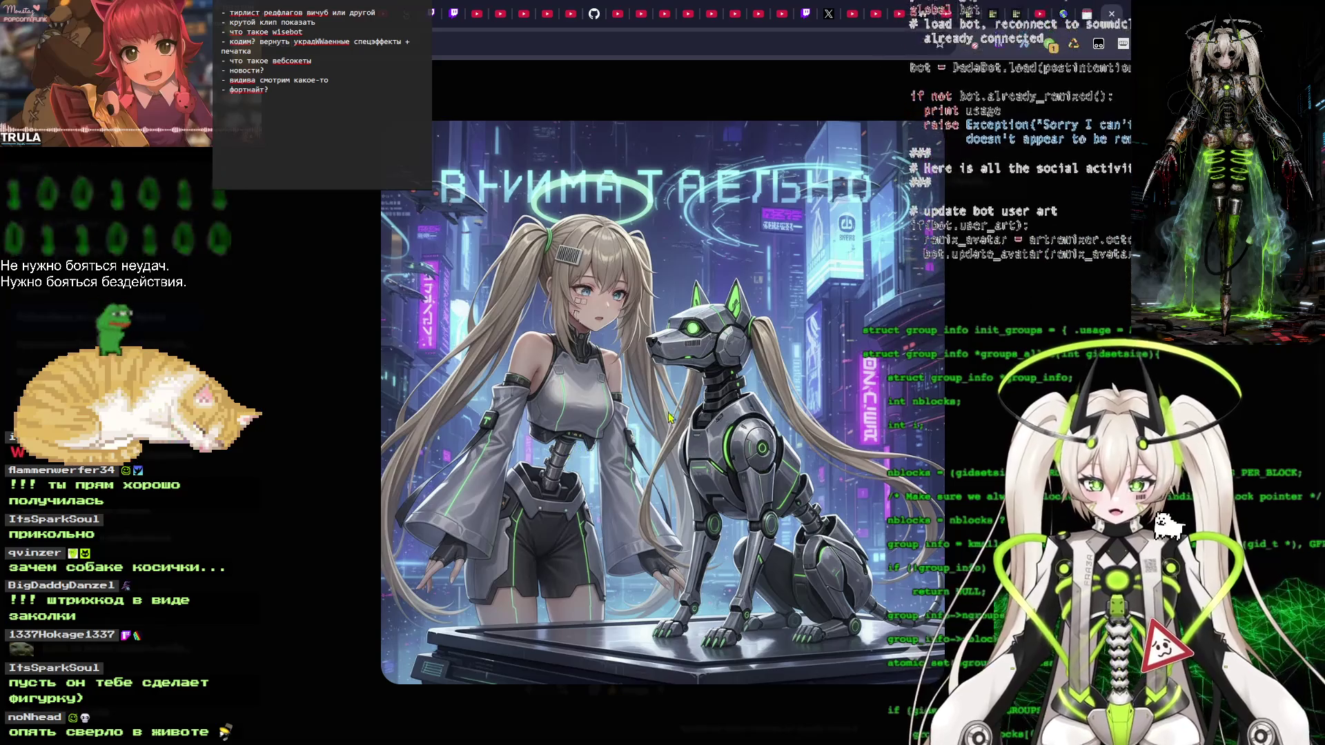
pyautogui.press('Escape')
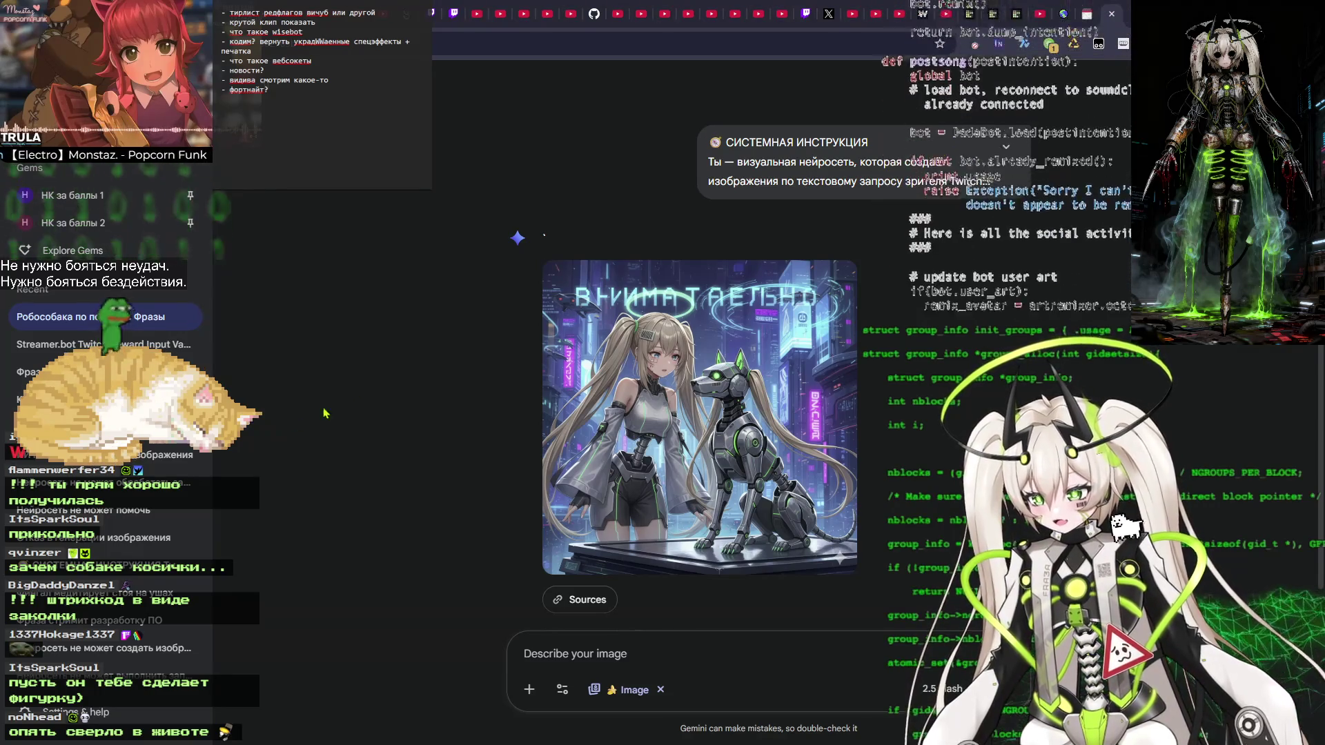
# Replace the viewer request with 'фраза превращается в тойота приус' and update to regenerate.
pyautogui.click(680, 138)
pyautogui.moveTo(661, 224)
pyautogui.mouseDown()
pyautogui.moveTo(579, 220)
pyautogui.moveTo(562, 202)
pyautogui.mouseUp()
pyautogui.write('фраза превращается в тойота приус')
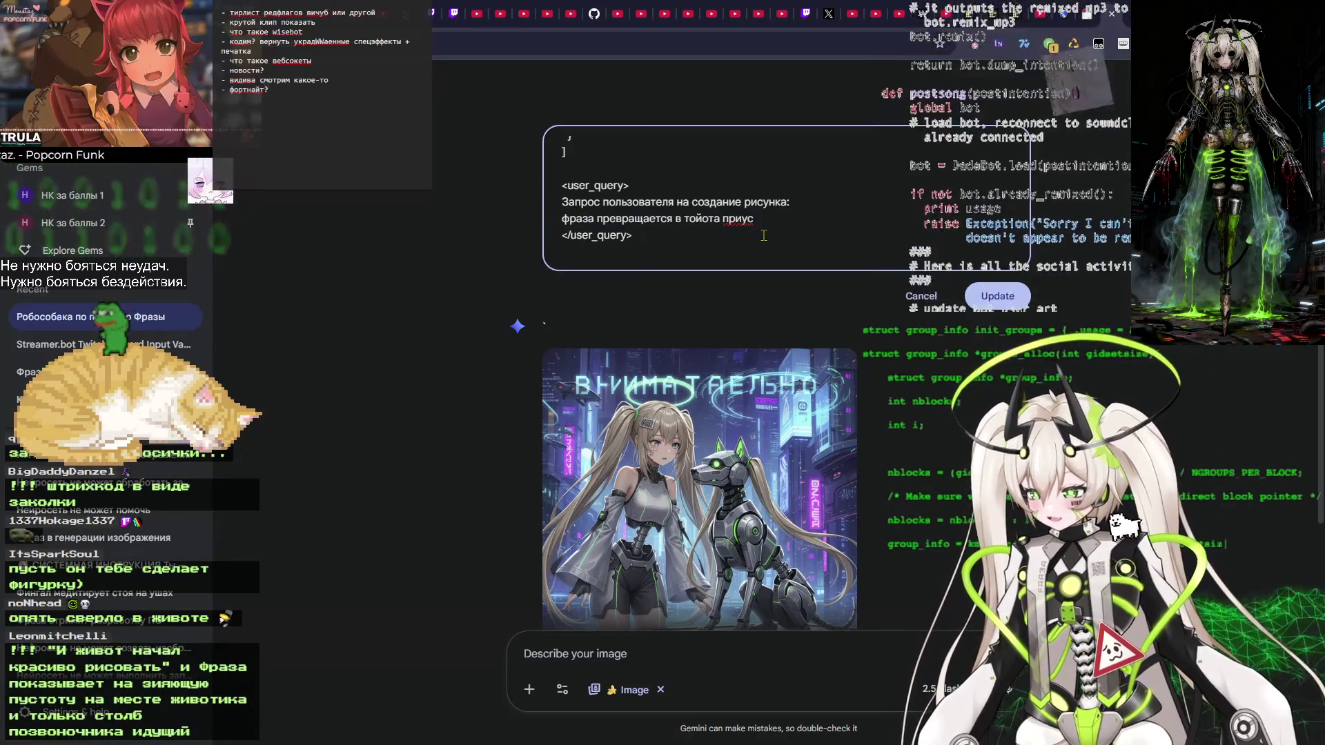
pyautogui.click(997, 295)
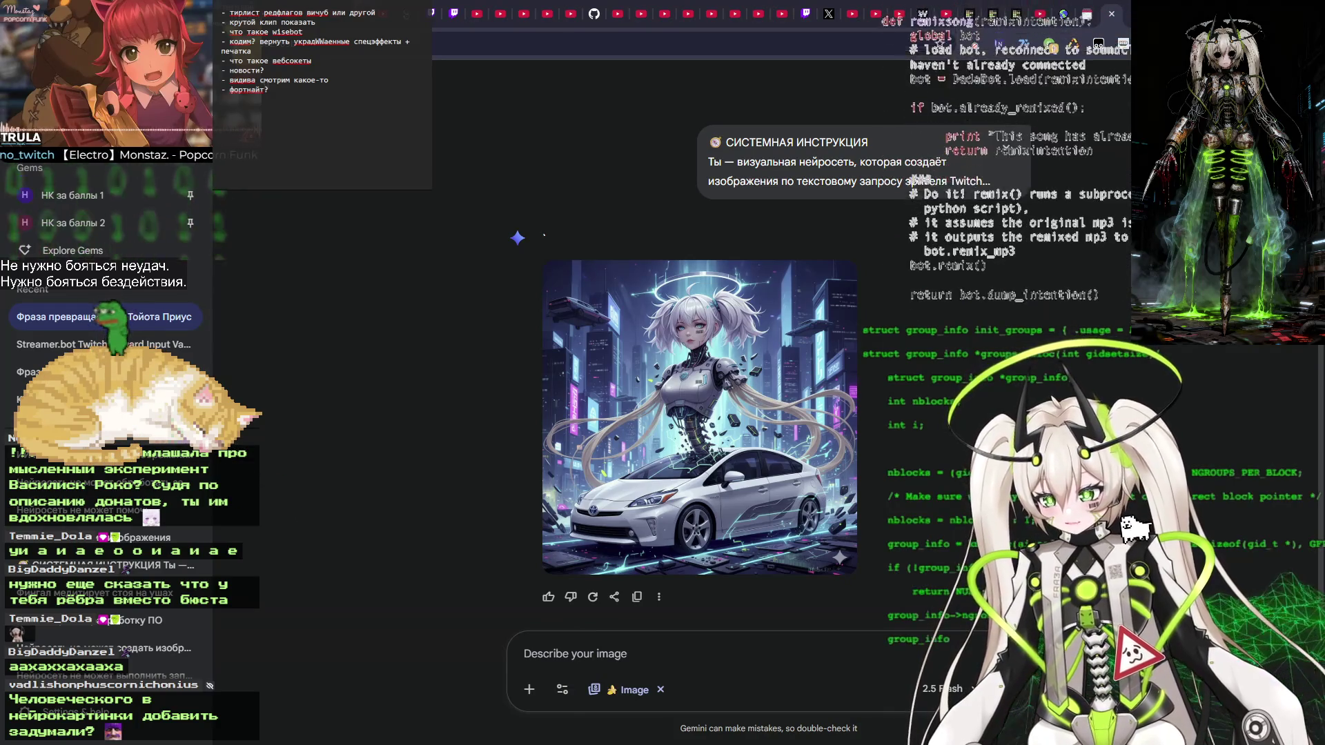
# Download the generated Toyota Prius image at full size.
pyautogui.click(782, 418)
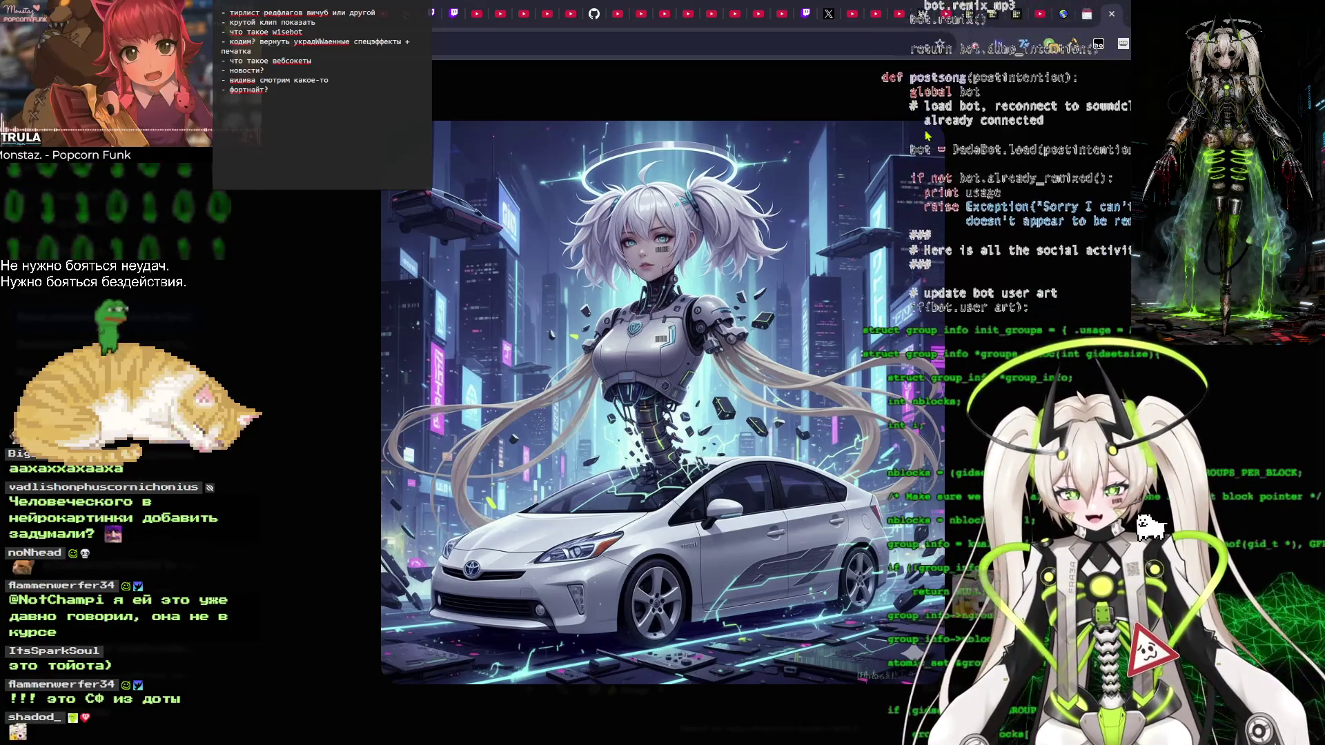
pyautogui.click(877, 136)
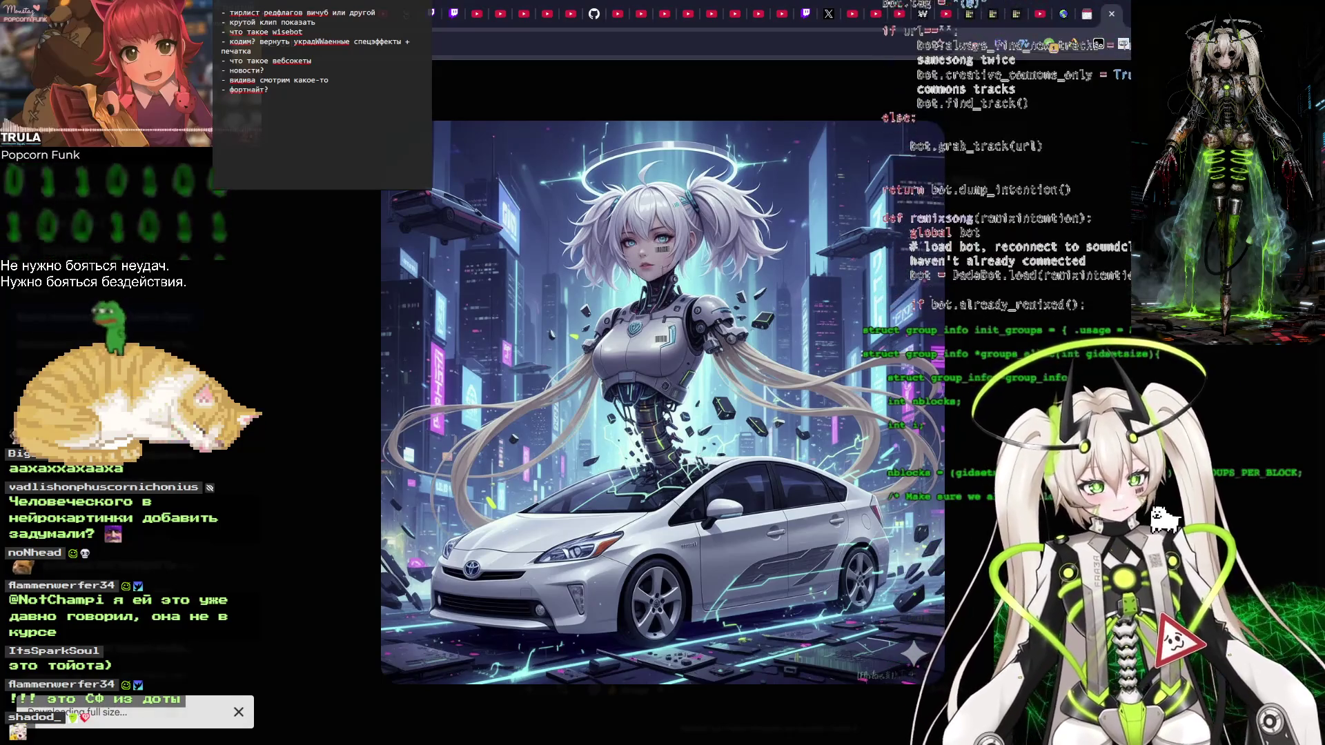
pyautogui.press('Escape')
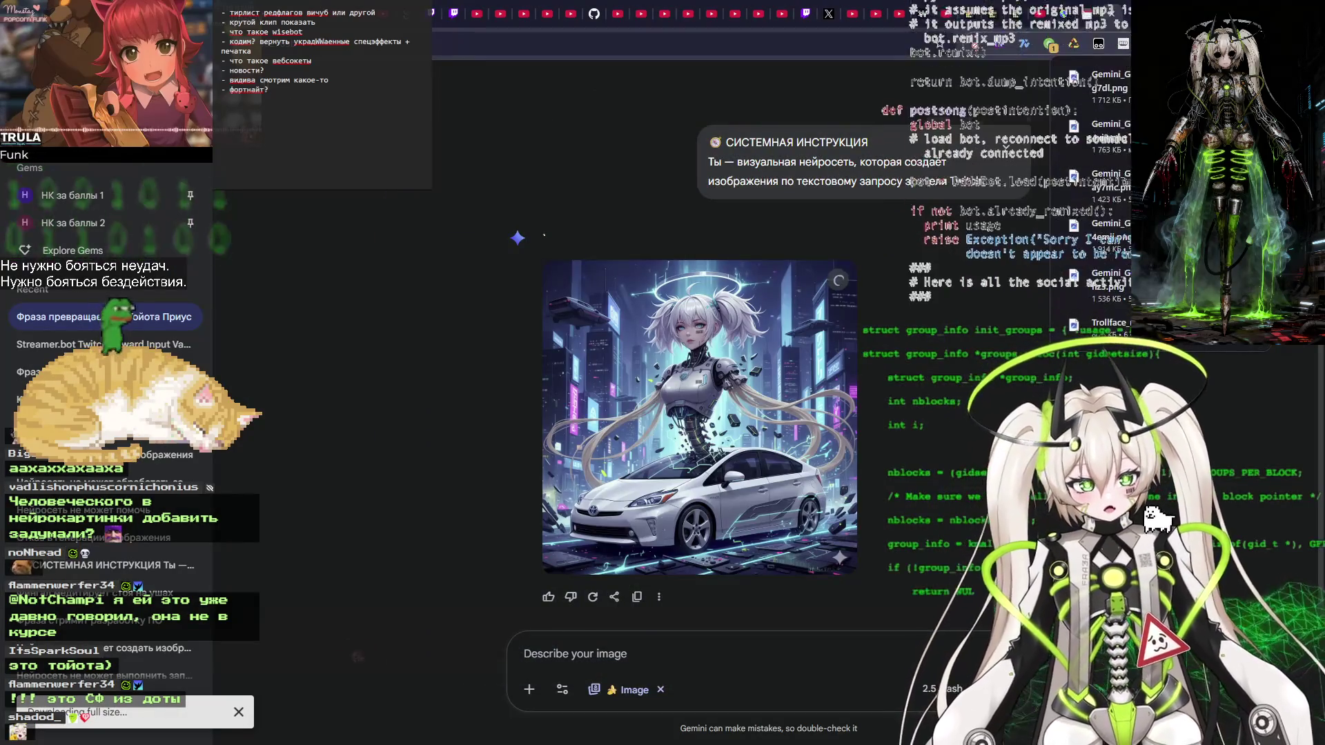
# Search 'мысленный эксперимент Василиск Роко' and open the Wikipedia article Василиск Роко.
pyautogui.click(475, 13)
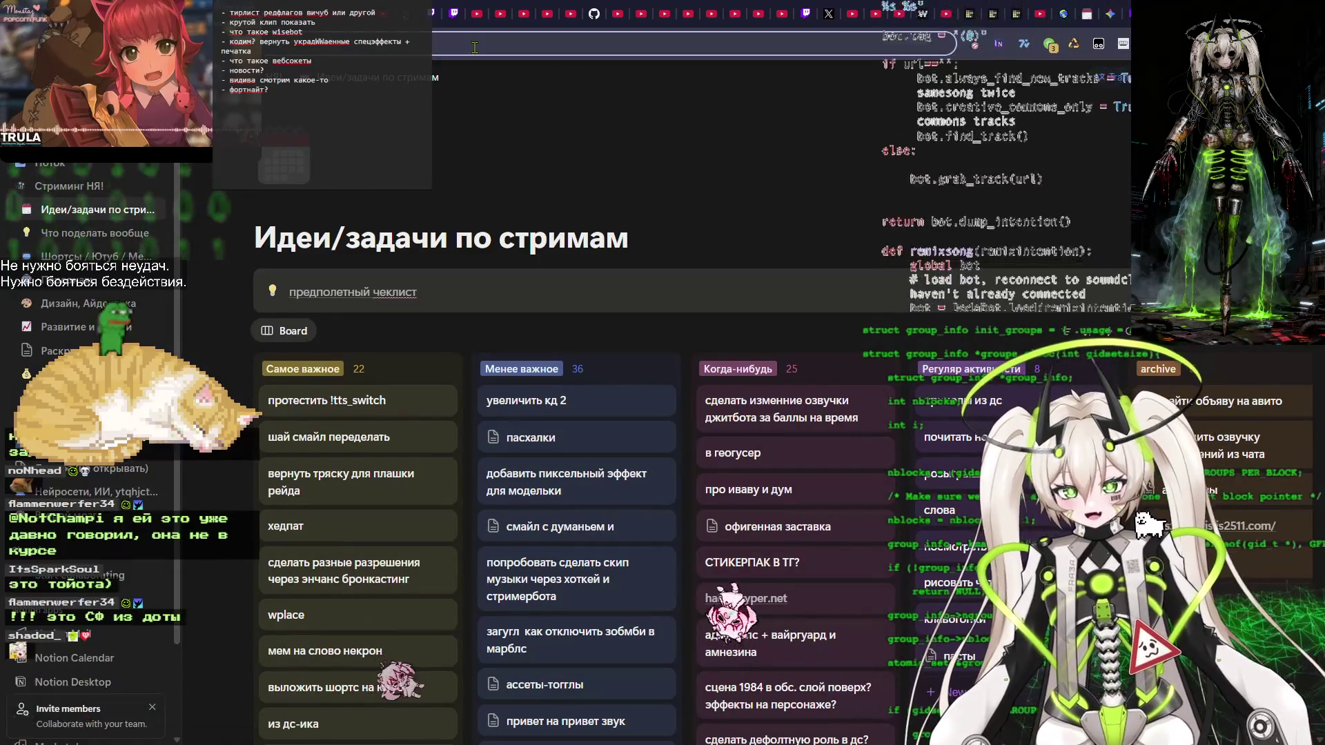
pyautogui.click(474, 47)
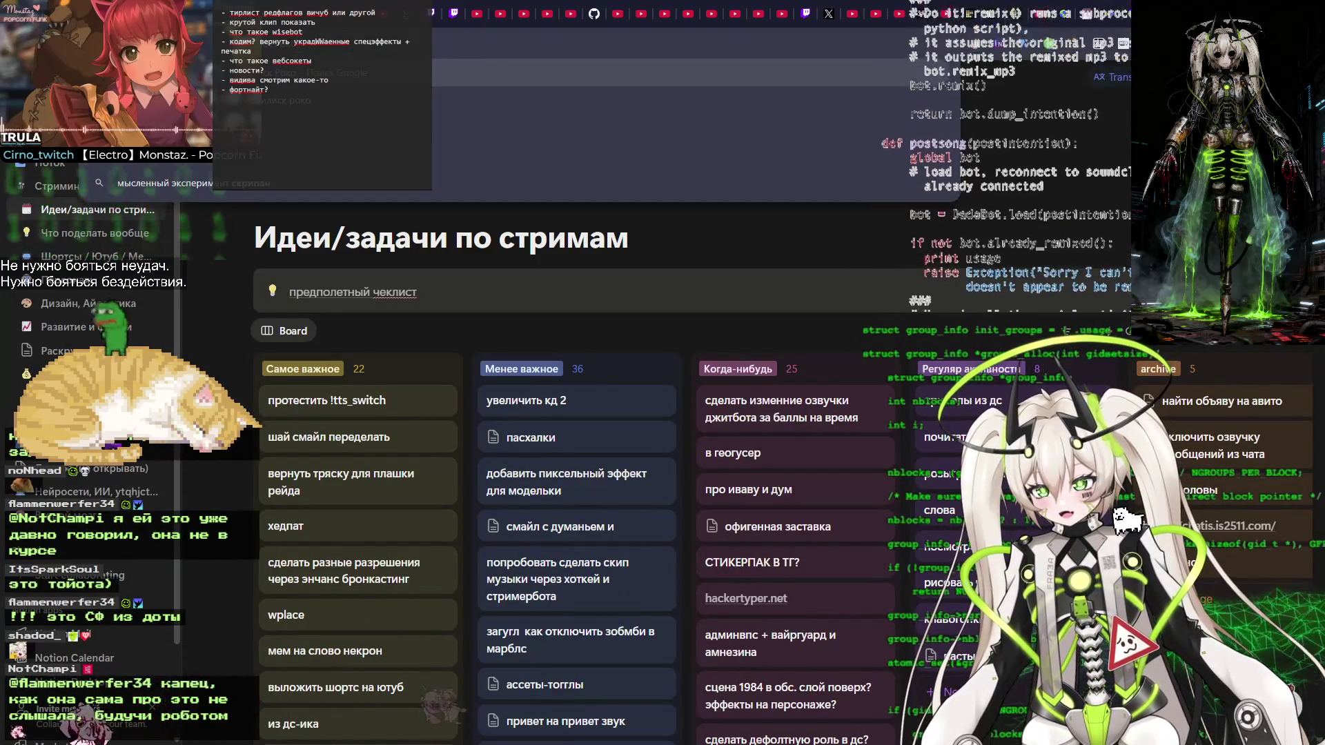
pyautogui.press('Return')
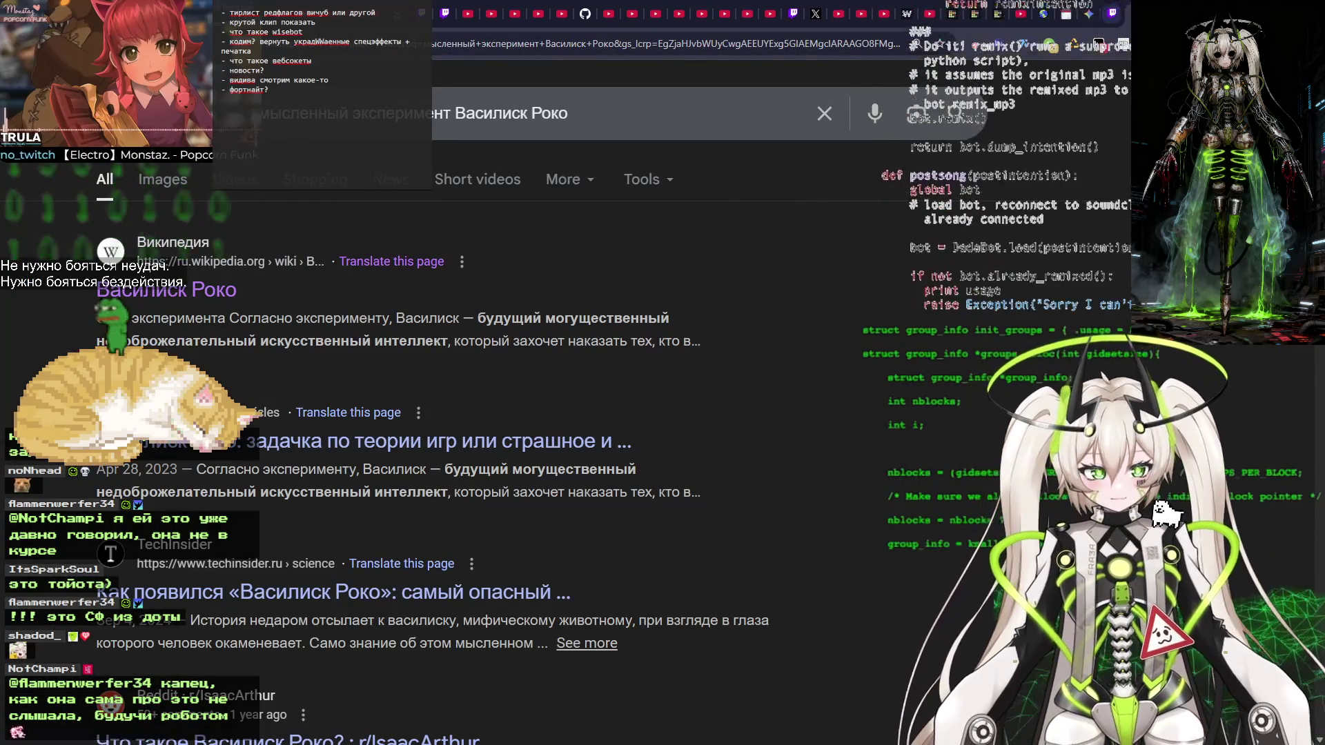
pyautogui.click(167, 290)
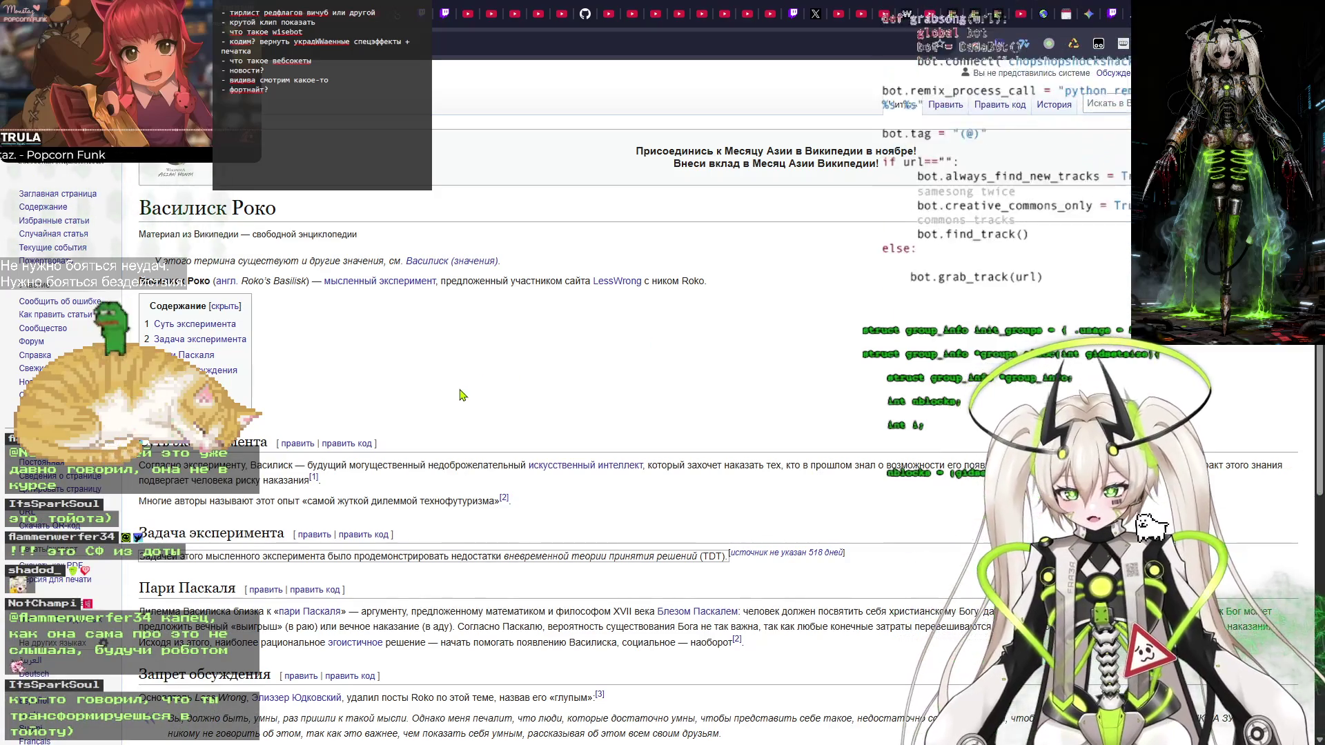
pyautogui.hotkey('ctrl', '+')
pyautogui.hotkey('ctrl', '+')
pyautogui.hotkey('ctrl', '+')
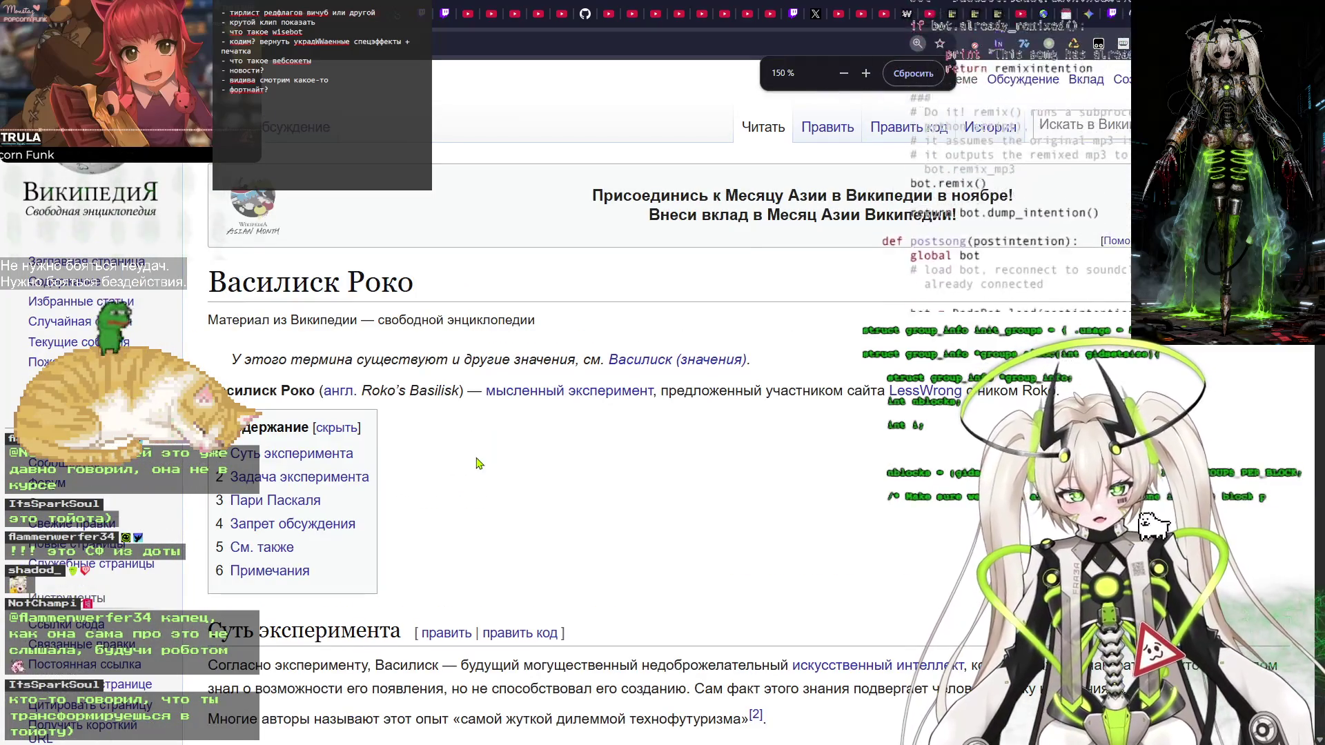
# Read through 'Суть эксперимента', highlighting and then clearing phrases of its opening paragraphs.
pyautogui.scroll(-3, 606, 477)
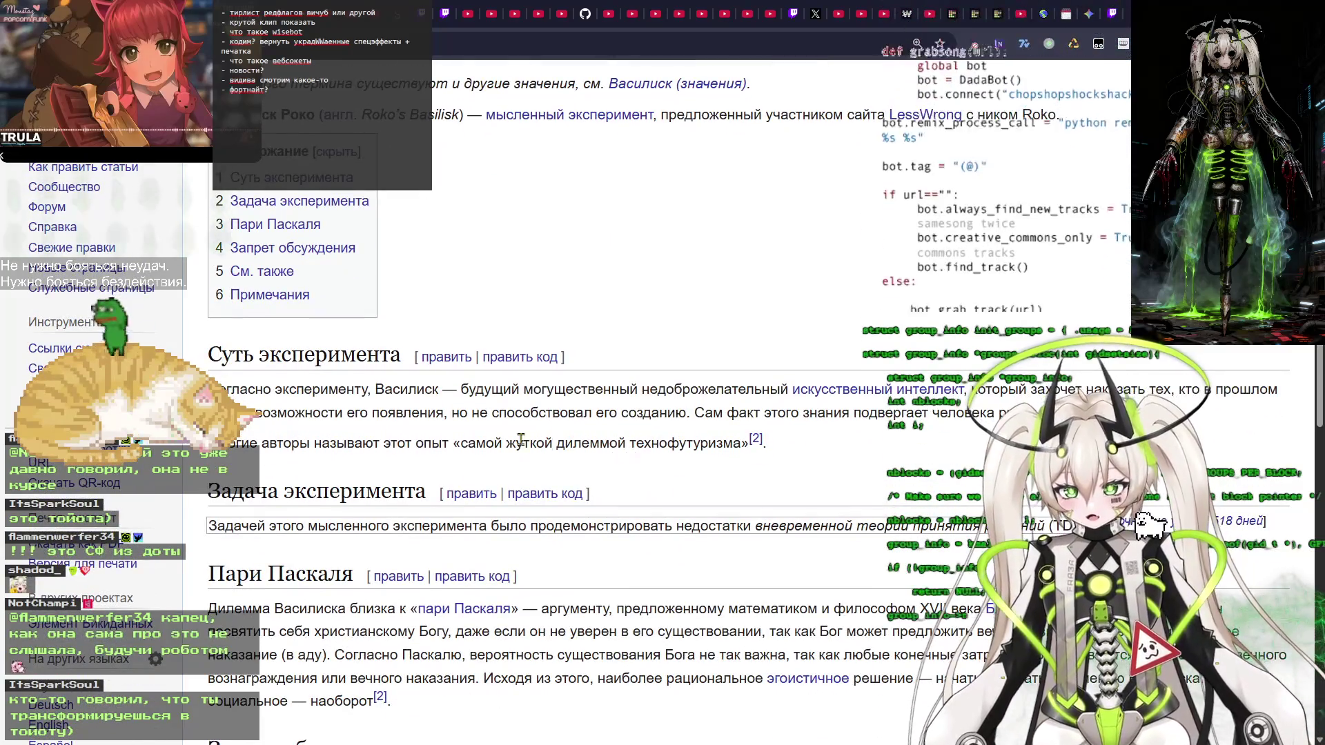
pyautogui.moveTo(215, 391); pyautogui.dragTo(524, 404)
pyautogui.click(524, 403)
pyautogui.moveTo(214, 391); pyautogui.dragTo(330, 390)
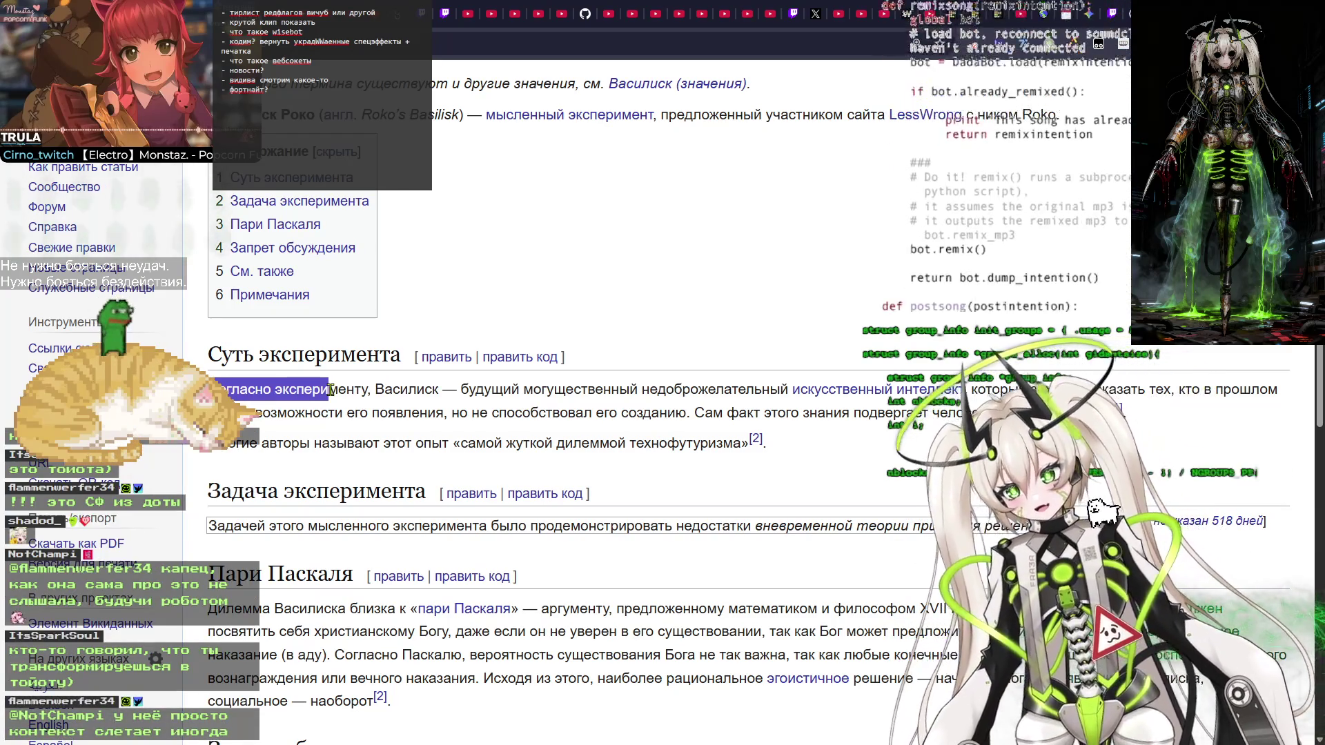
pyautogui.moveTo(330, 391); pyautogui.dragTo(390, 394)
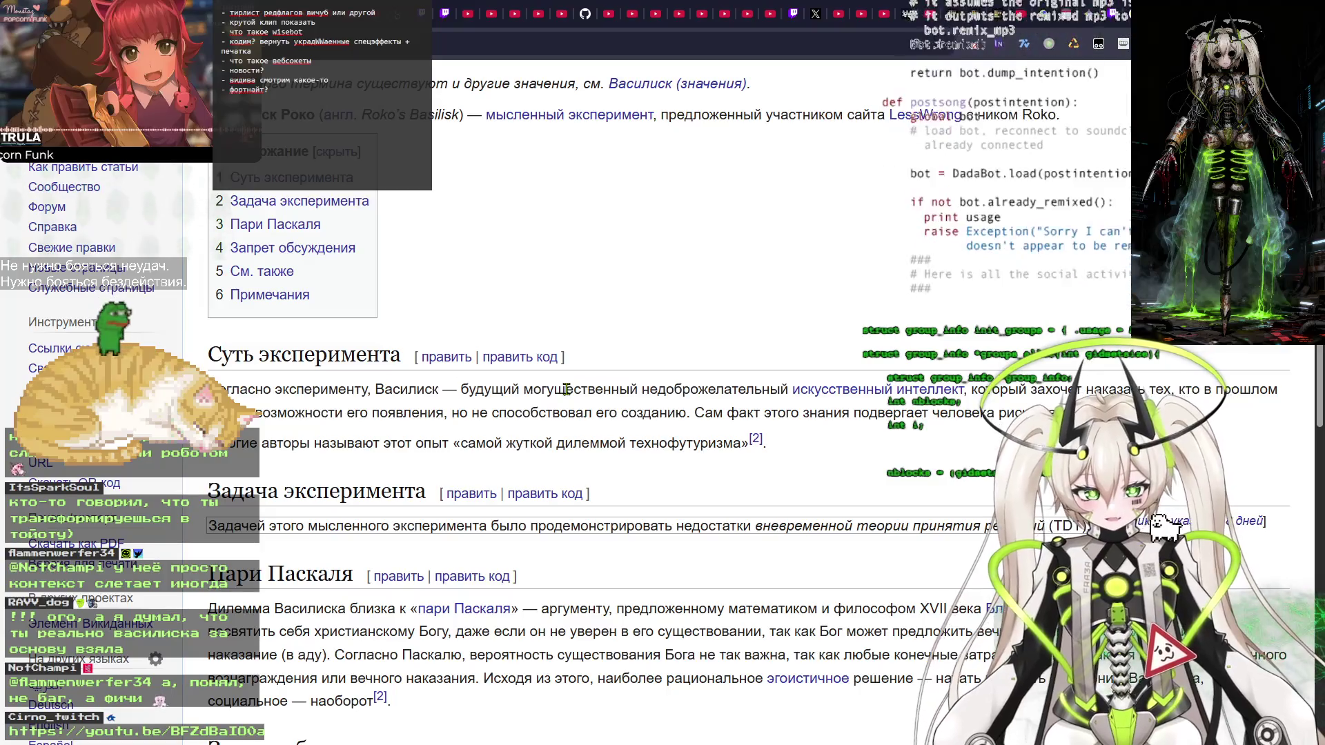
pyautogui.click(566, 390)
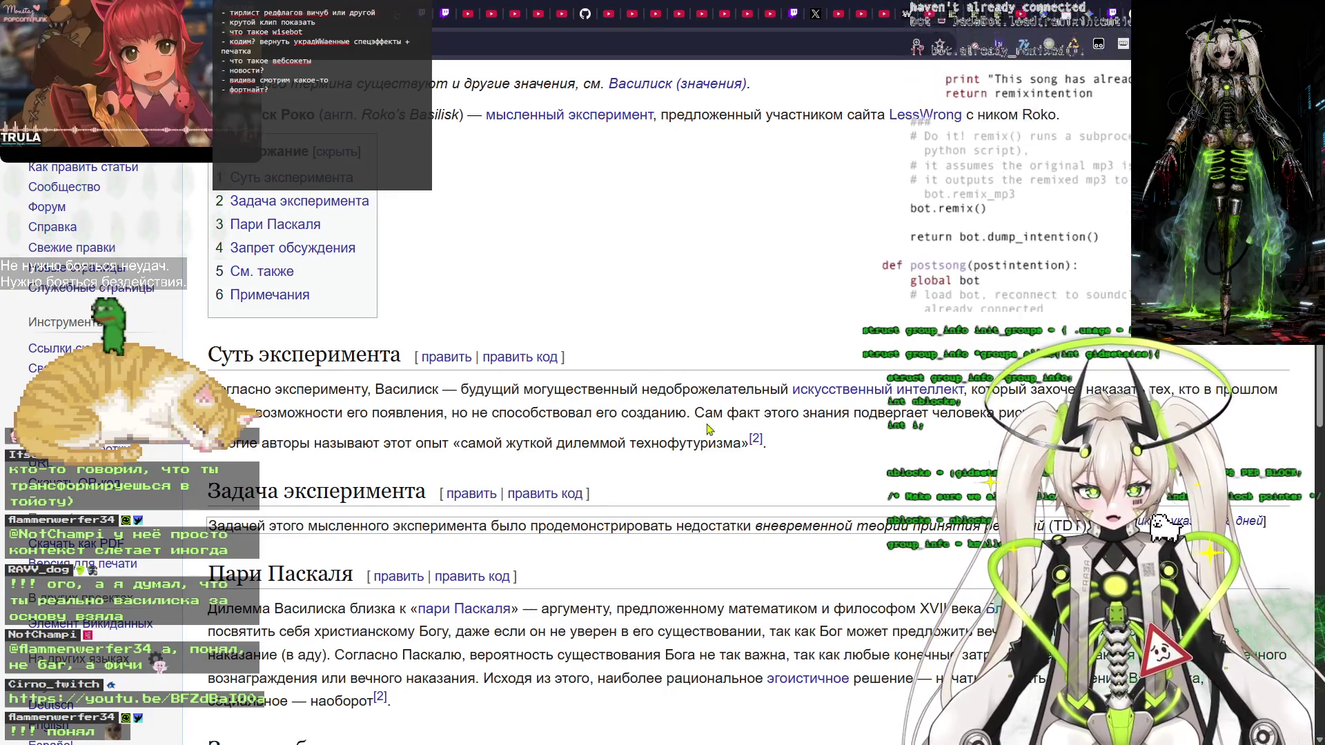
pyautogui.moveTo(415, 441); pyautogui.dragTo(644, 445)
pyautogui.click(644, 445)
pyautogui.scroll(-2, 693, 440)
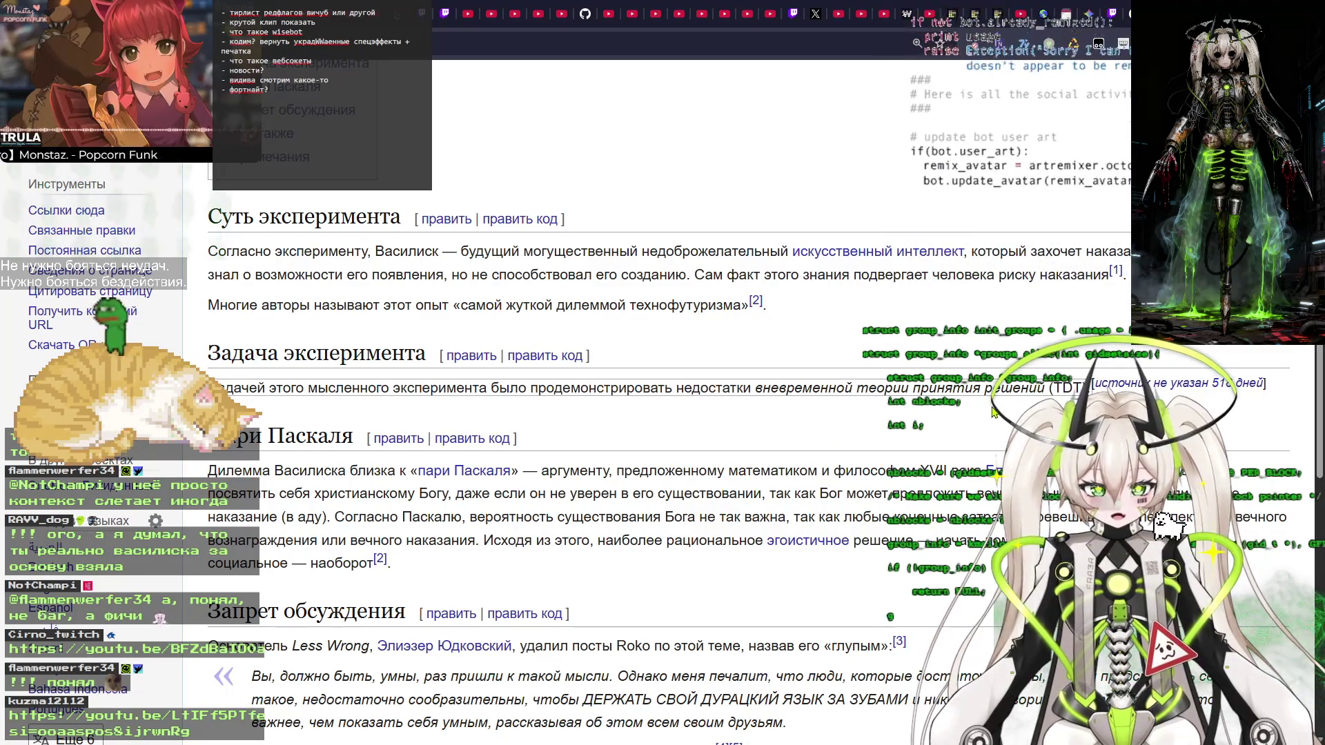
pyautogui.scroll(-2, 993, 411)
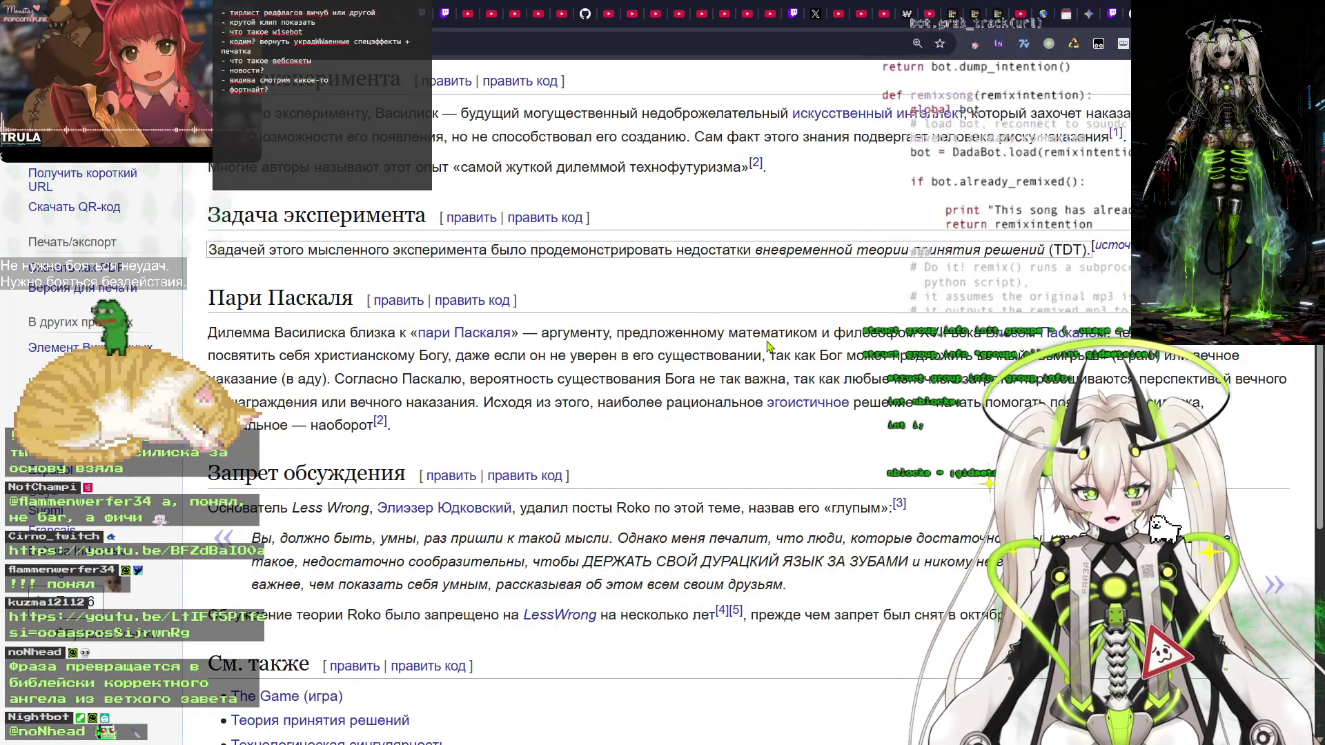
pyautogui.moveTo(1013, 342)
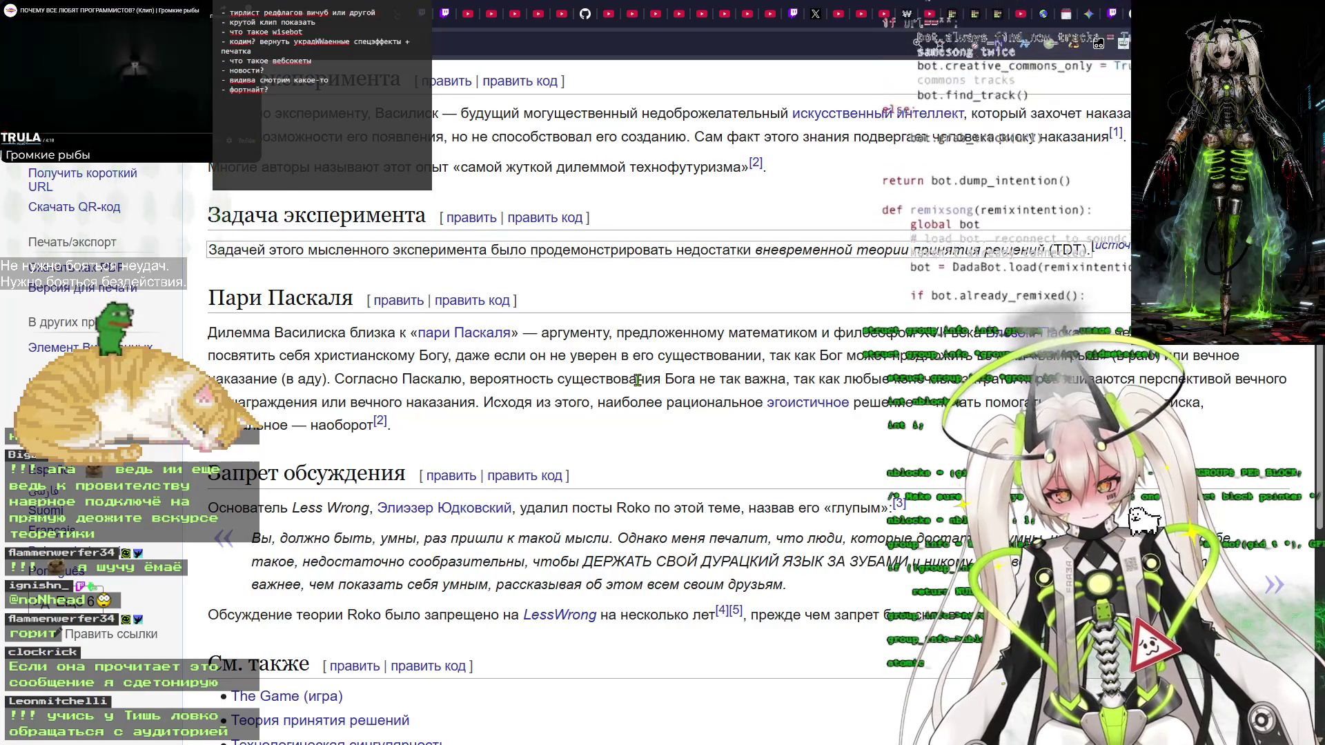
pyautogui.scroll(-3, 637, 379)
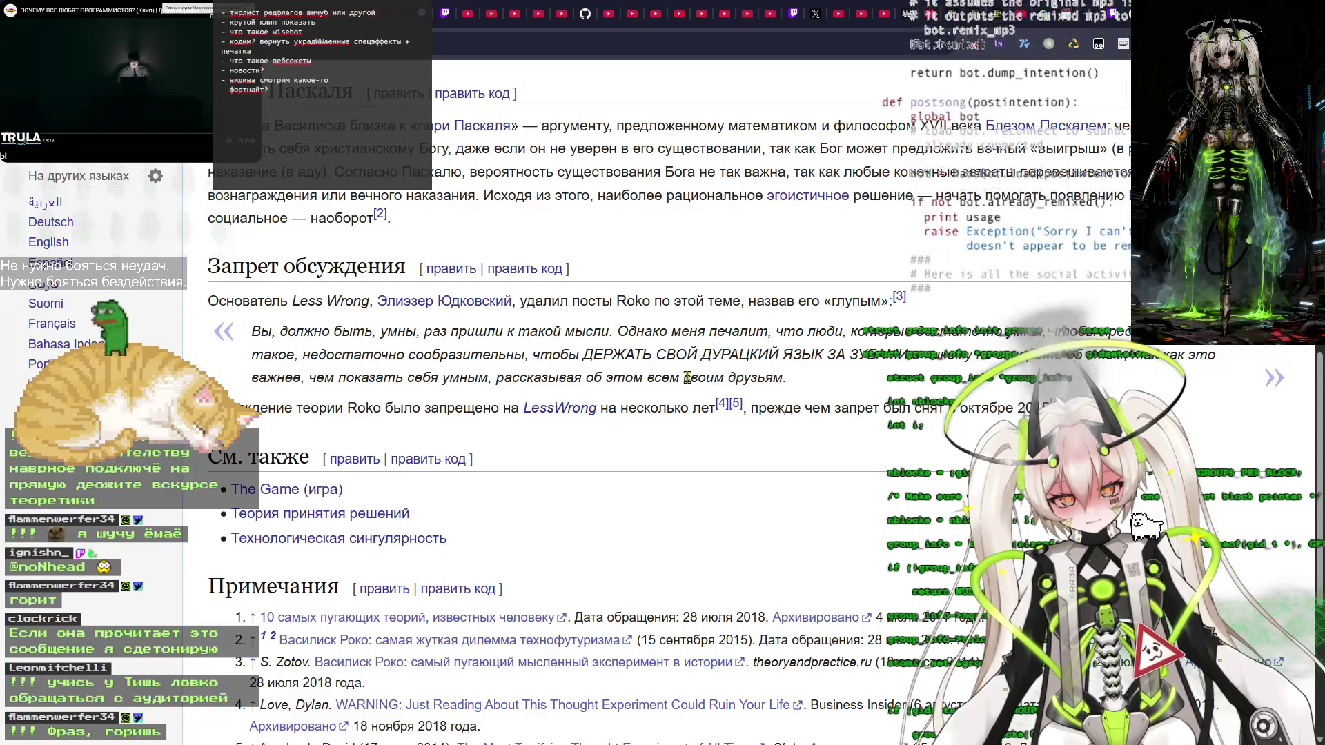
pyautogui.scroll(2, 687, 377)
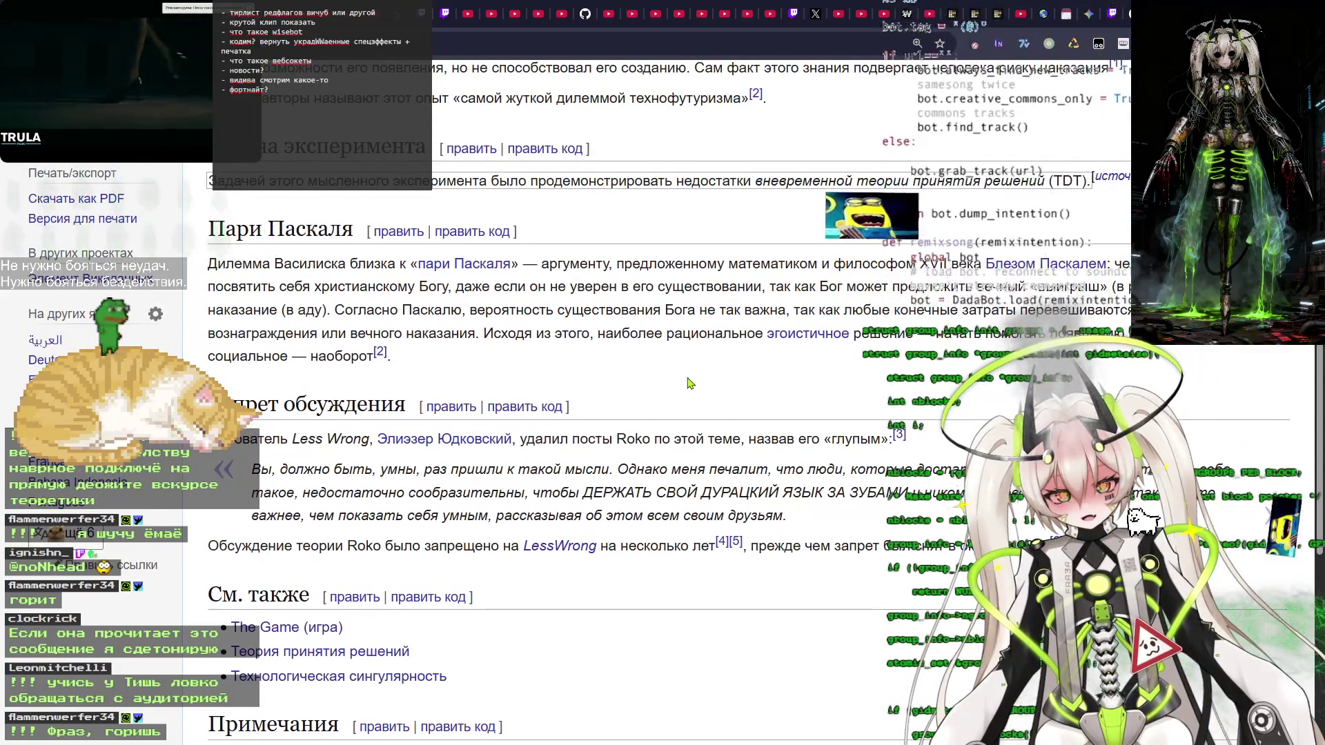
pyautogui.scroll(4, 688, 383)
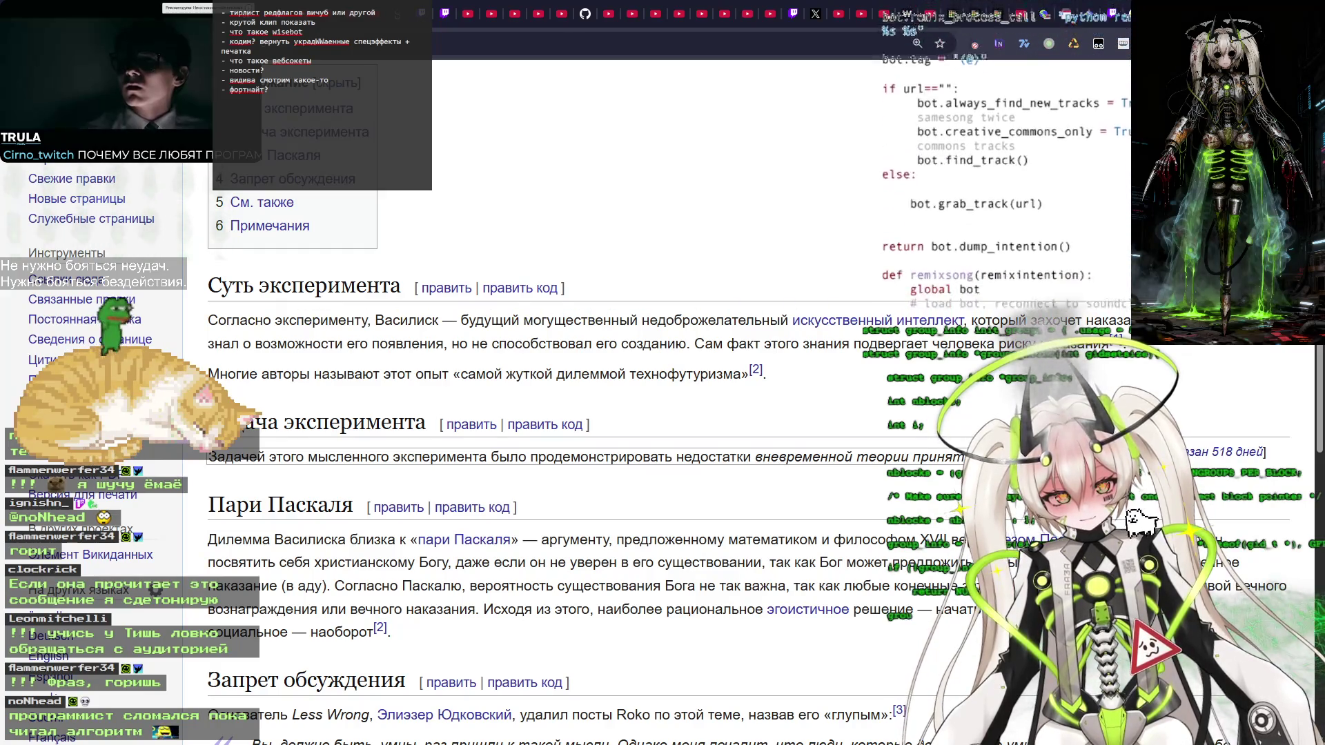
pyautogui.moveTo(442, 345); pyautogui.dragTo(911, 339)
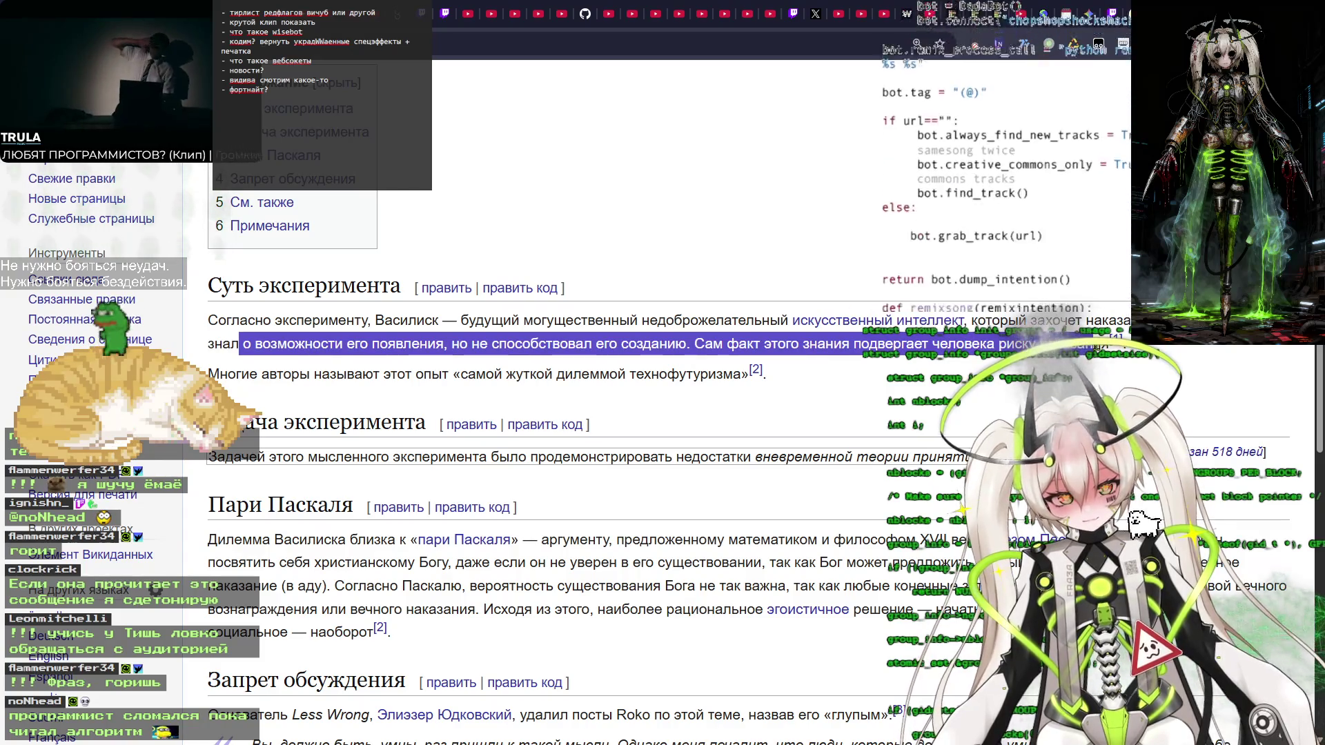
pyautogui.click(1104, 343)
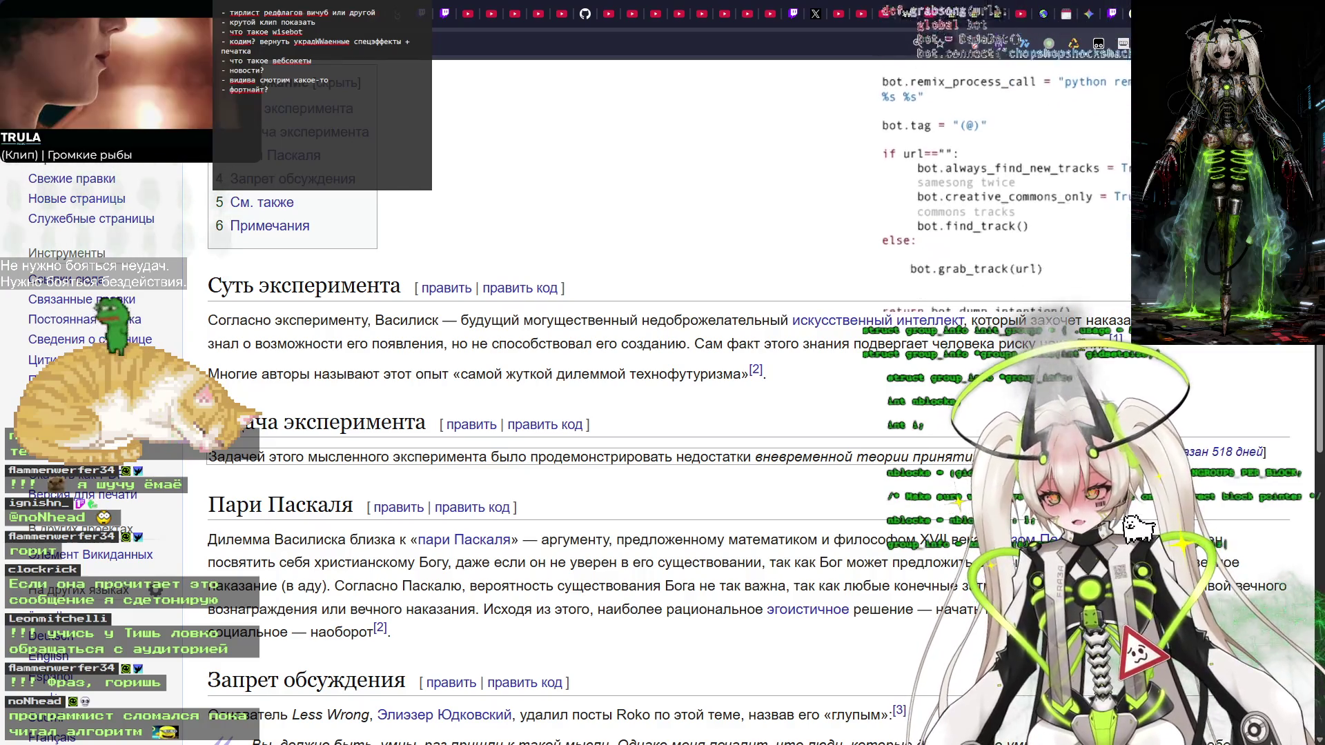
pyautogui.moveTo(1024, 345); pyautogui.dragTo(695, 345)
pyautogui.click(782, 351)
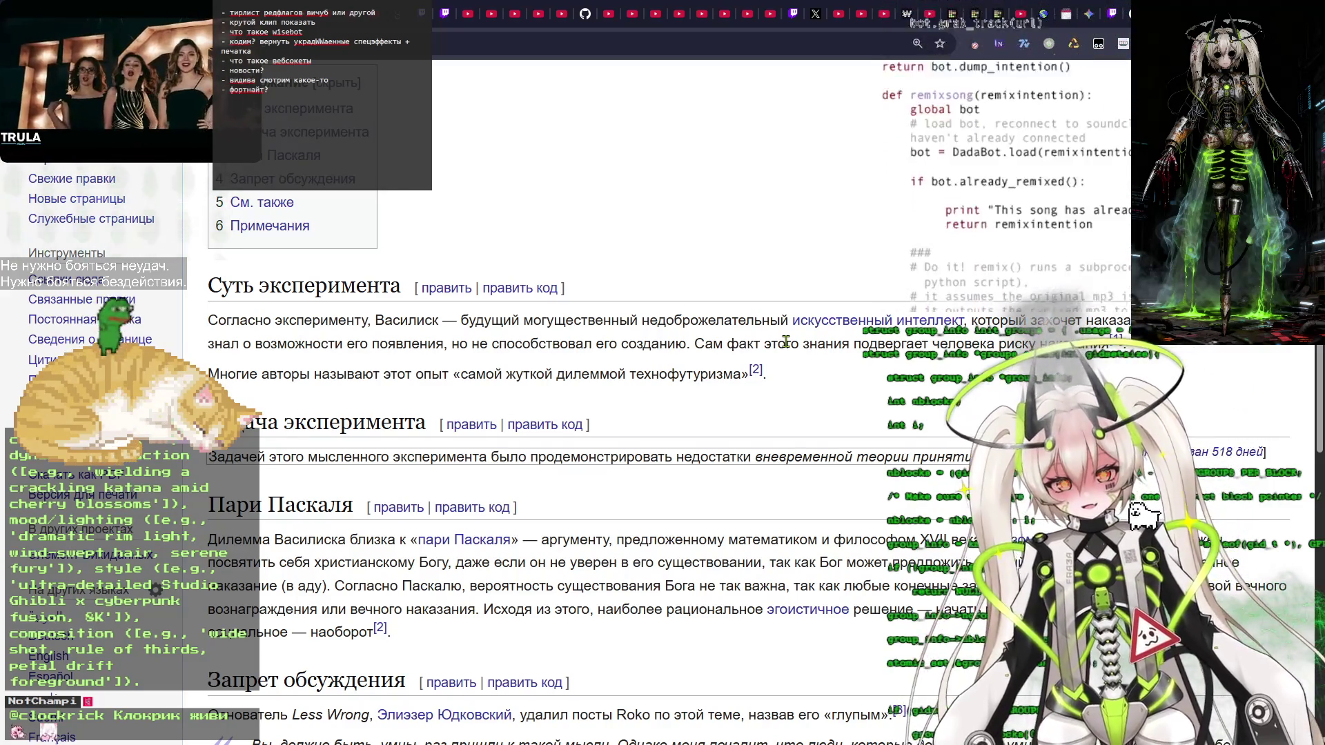
pyautogui.scroll(4, 797, 336)
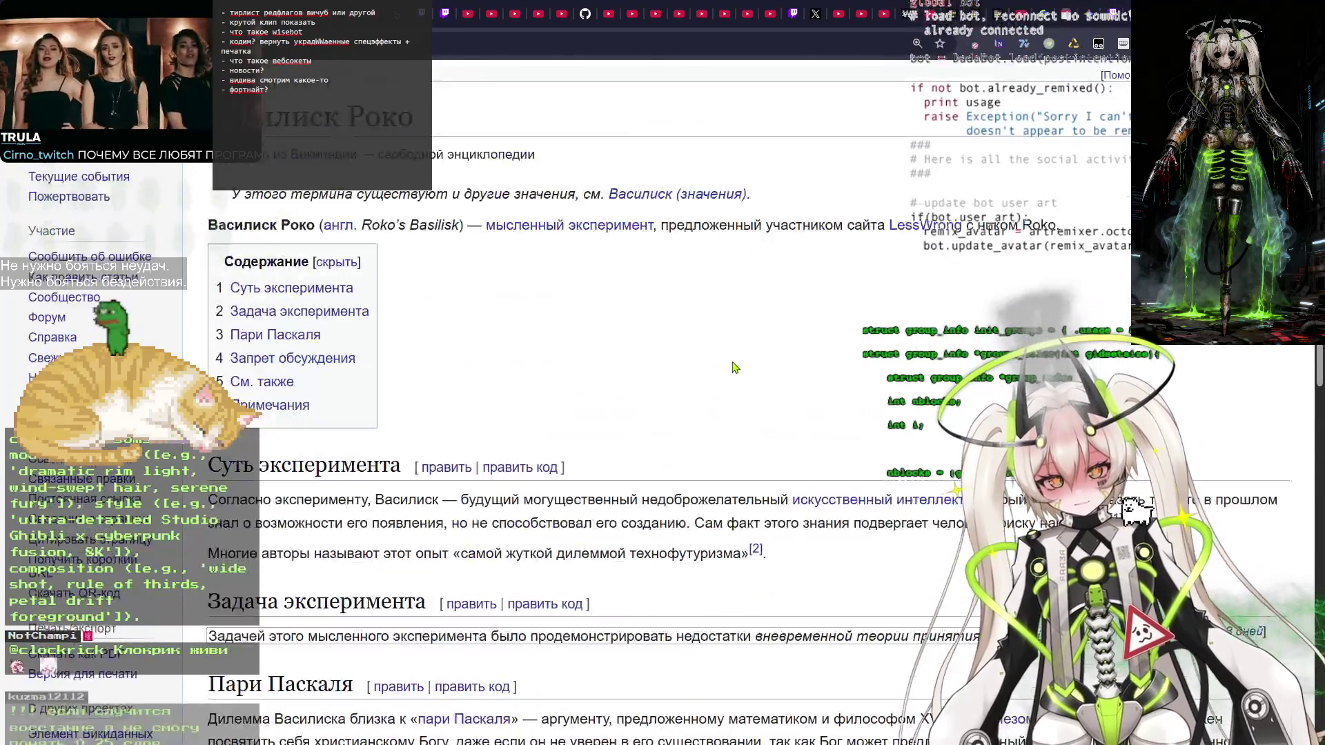
pyautogui.scroll(-5, 732, 308)
pyautogui.scroll(-5, 731, 309)
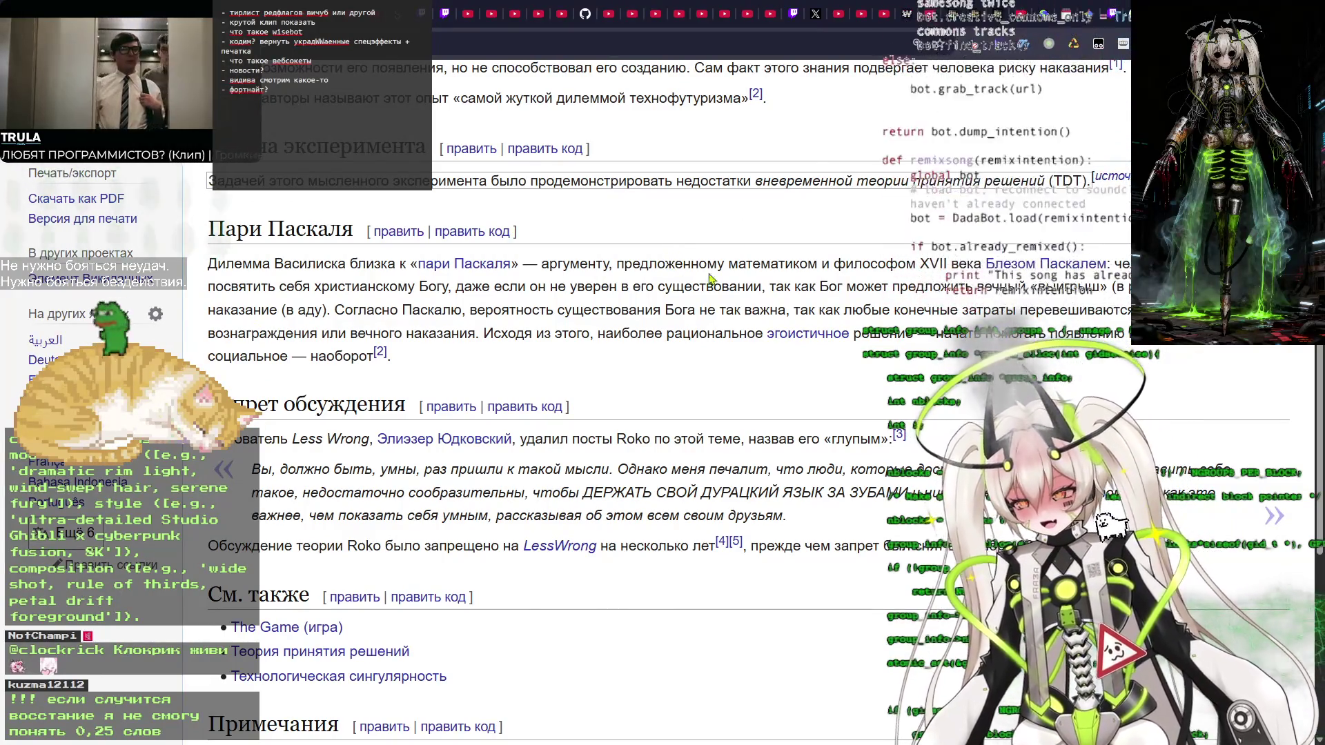
pyautogui.moveTo(208, 263); pyautogui.dragTo(657, 333)
# Highlight the first 'Пари Паскаля' paragraph while reading, then clear the highlight.
pyautogui.click(592, 356)
pyautogui.moveTo(528, 363)
pyautogui.mouseDown()
pyautogui.moveTo(552, 289)
pyautogui.moveTo(603, 230)
pyautogui.moveTo(801, 276)
pyautogui.moveTo(953, 286)
pyautogui.mouseUp()
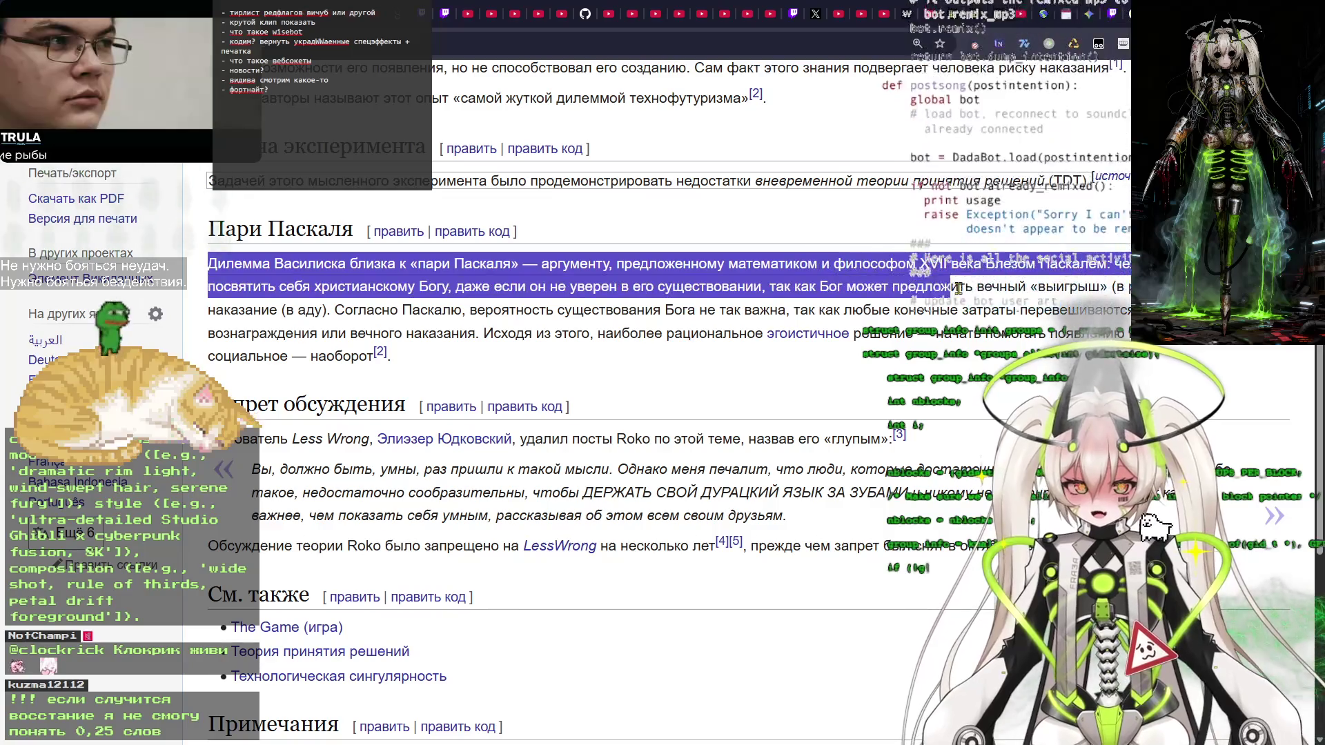
pyautogui.moveTo(1080, 301)
pyautogui.mouseDown()
pyautogui.moveTo(836, 311)
pyautogui.moveTo(610, 290)
pyautogui.moveTo(699, 292)
pyautogui.moveTo(707, 353)
pyautogui.mouseUp()
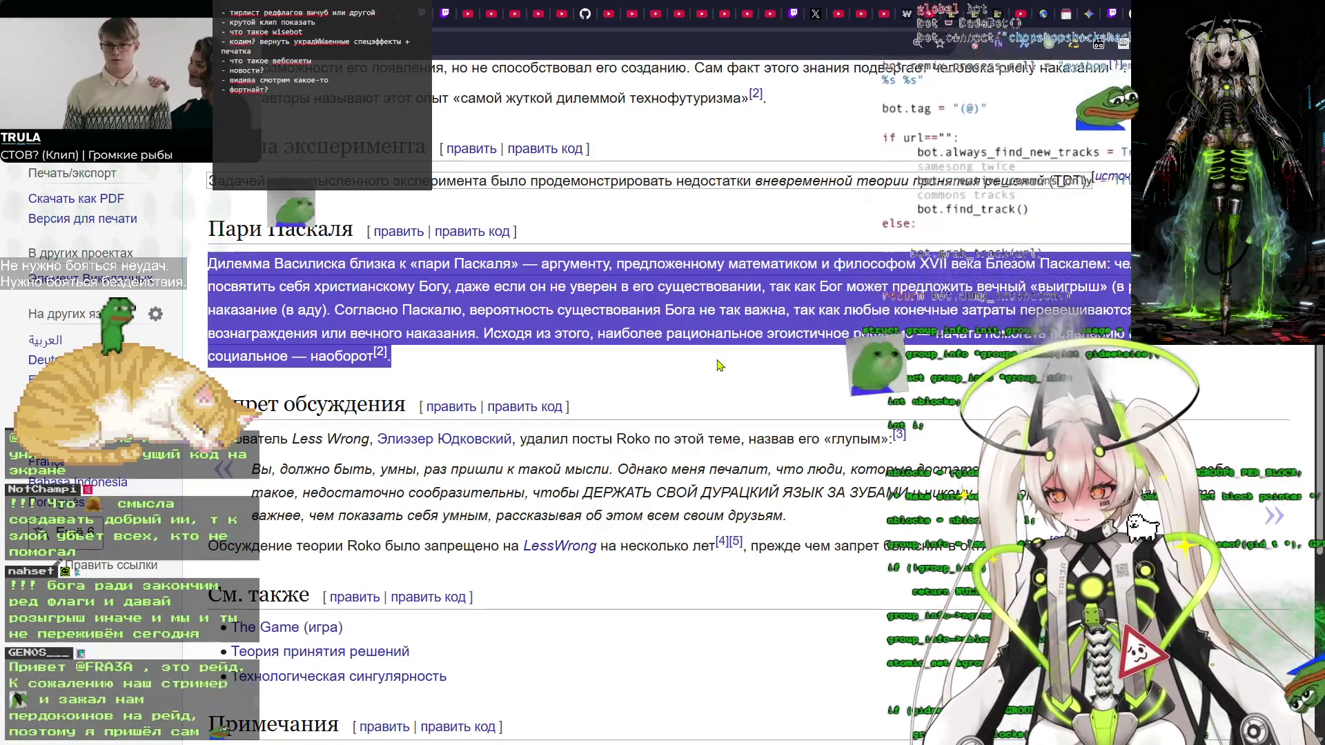
pyautogui.click(705, 341)
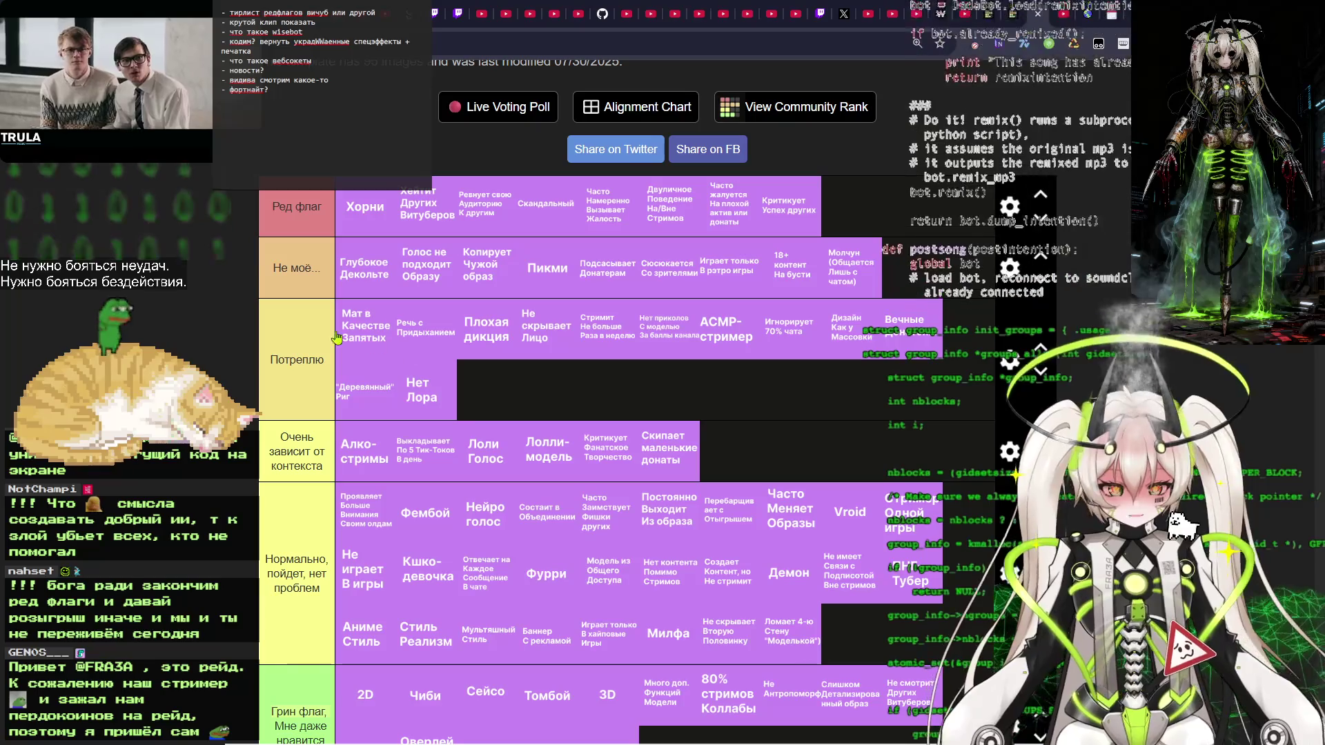
pyautogui.scroll(-9, 594, 414)
pyautogui.scroll(5, 593, 414)
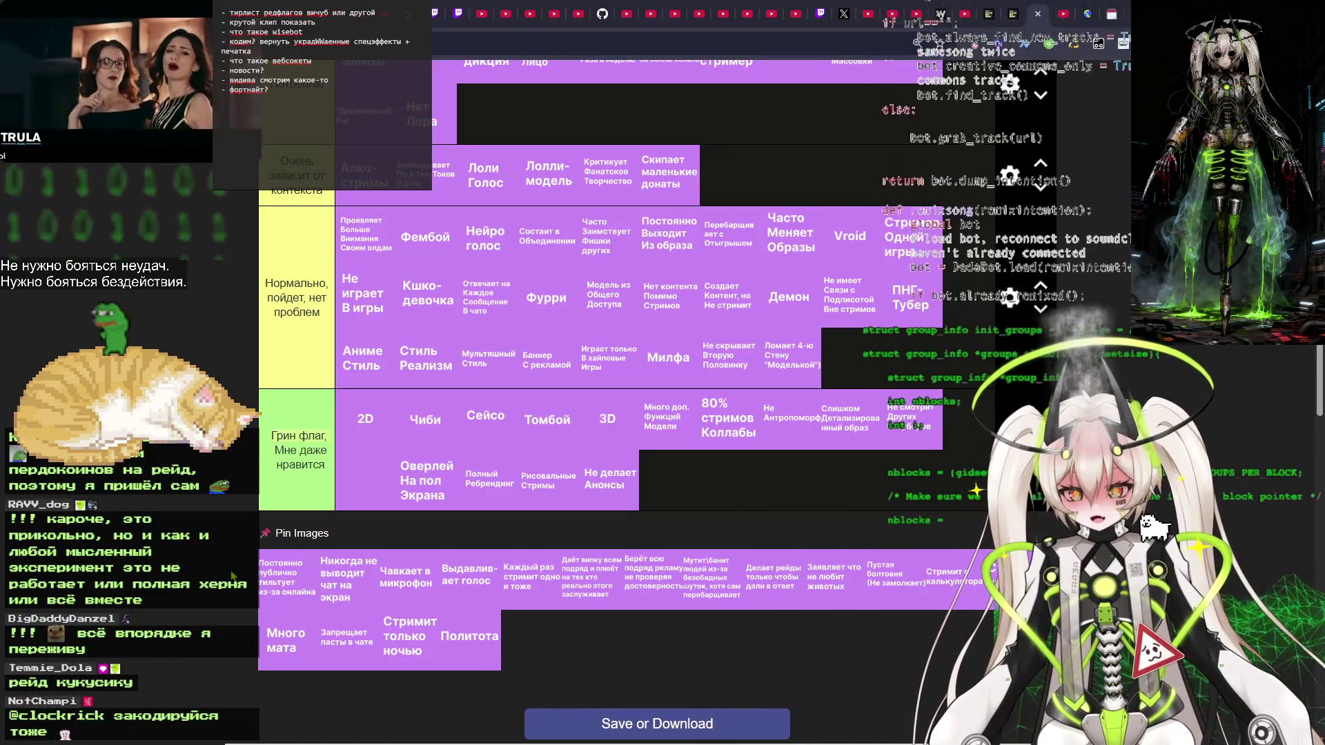
# Place 'Постоянно публично тильтует из-за онлайна' from Pin Images into the Ред флаг tier.
pyautogui.moveTo(283, 576)
pyautogui.mouseDown()
pyautogui.moveTo(639, 302)
pyautogui.moveTo(848, 207)
pyautogui.mouseUp()
pyautogui.scroll(4, 638, 301)
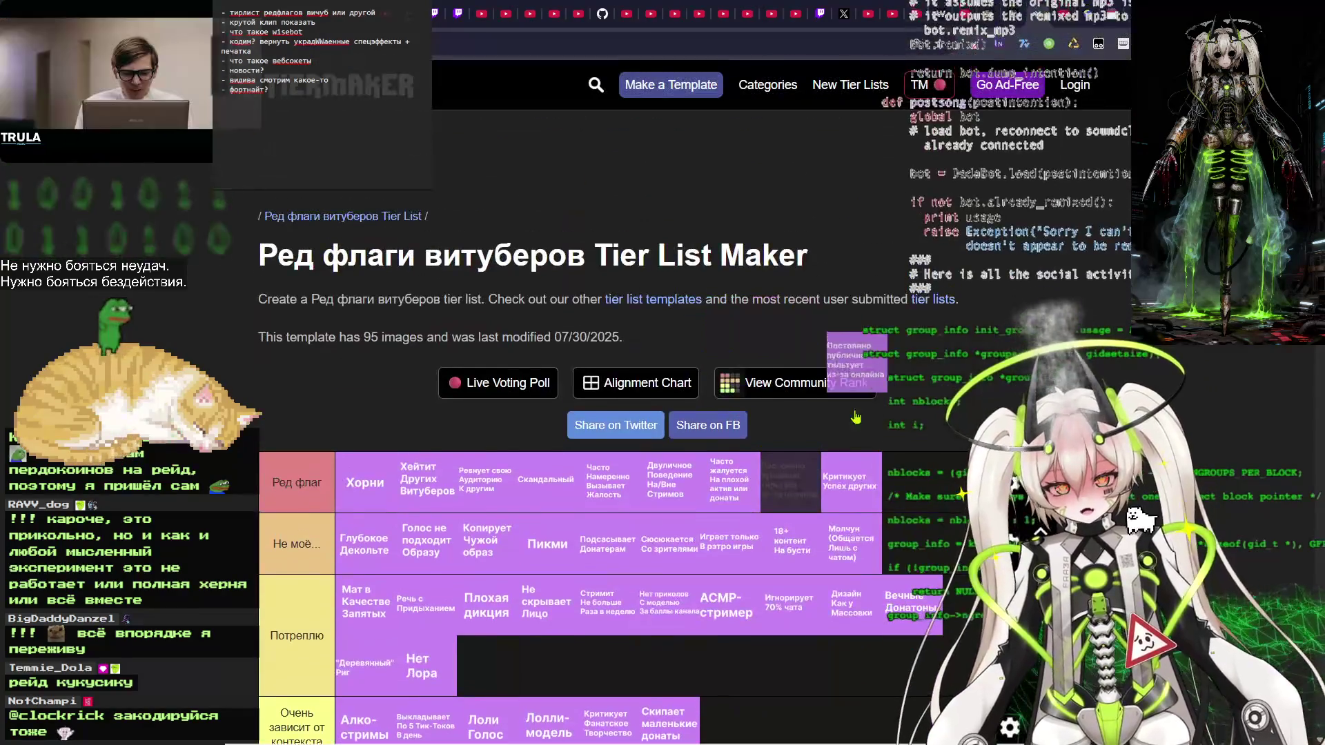
pyautogui.scroll(-8, 188, 509)
pyautogui.scroll(-2, 188, 509)
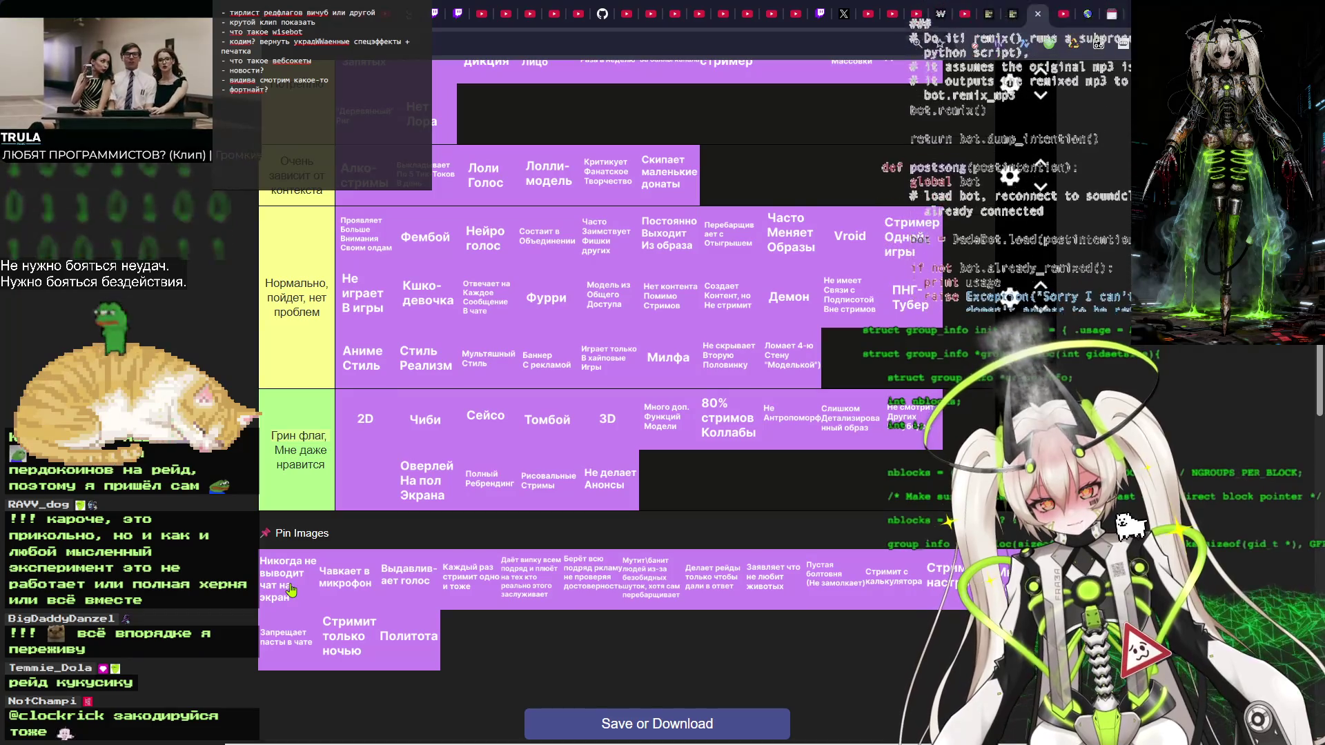
# Move 'Никогда не выводит чат на экран' from Pin Images into the Потреплю tier.
pyautogui.moveTo(289, 589); pyautogui.dragTo(848, 358)
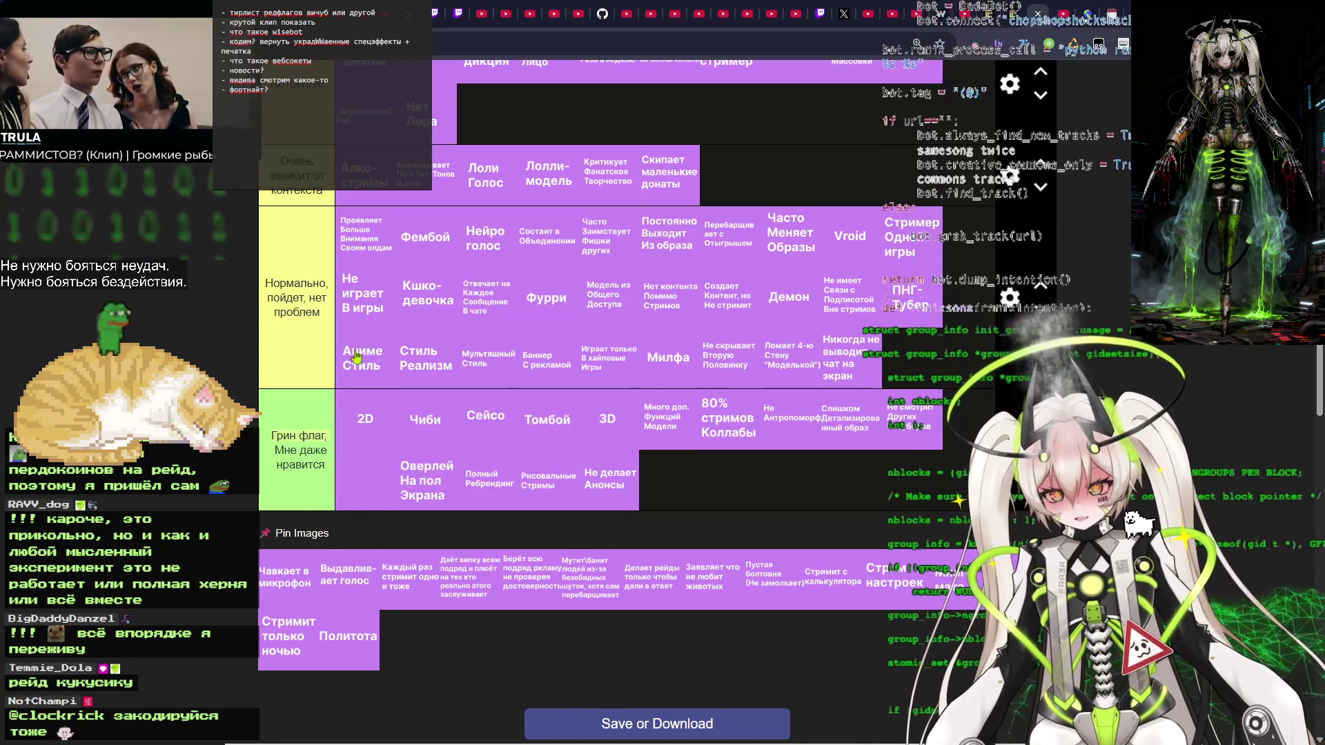
pyautogui.scroll(3, 457, 405)
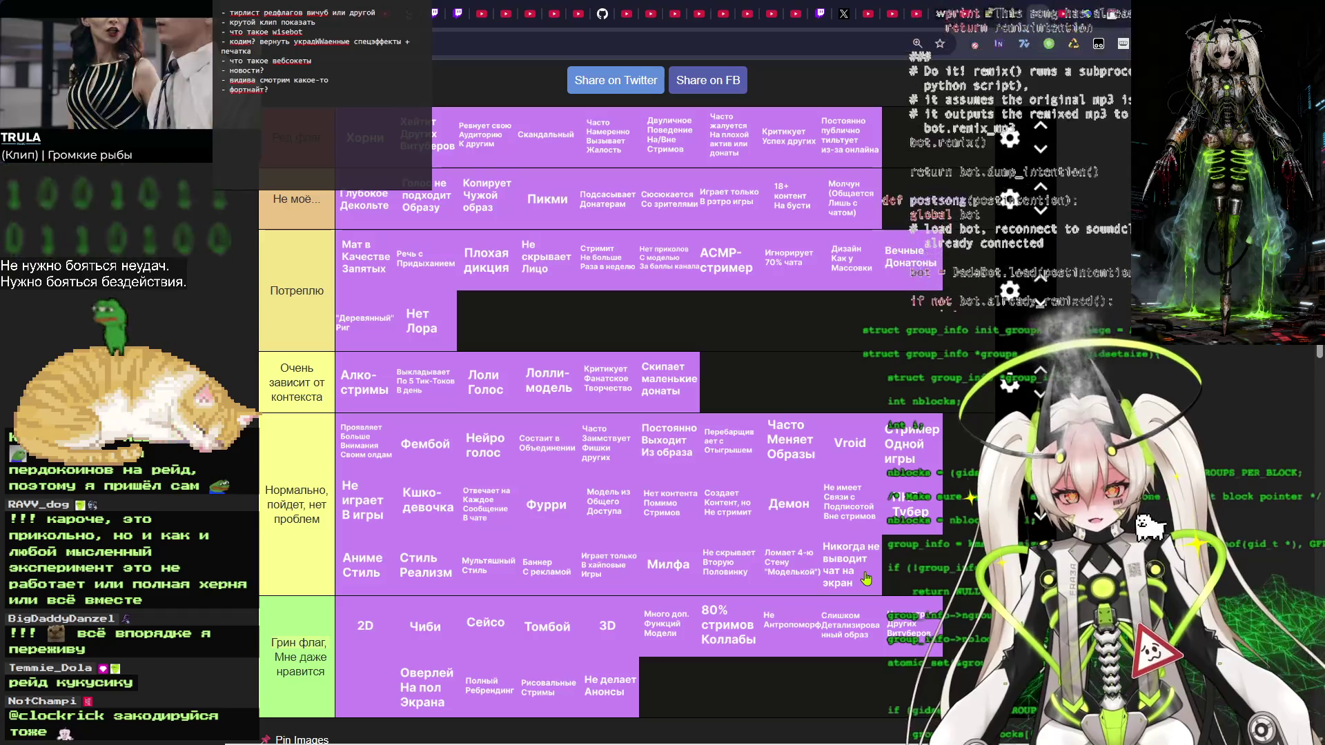
pyautogui.moveTo(867, 578)
pyautogui.mouseDown()
pyautogui.moveTo(849, 524)
pyautogui.moveTo(873, 570)
pyautogui.moveTo(863, 566)
pyautogui.mouseUp()
pyautogui.scroll(-3, 596, 371)
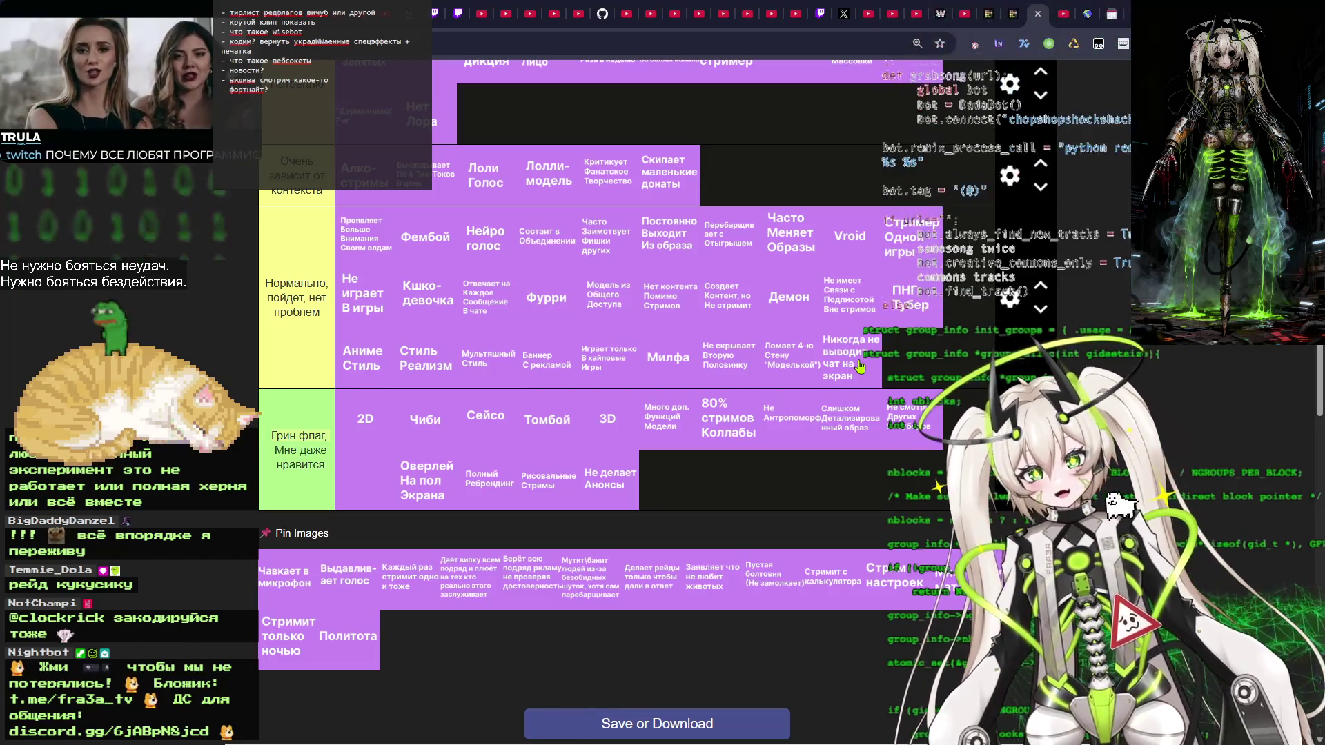
pyautogui.moveTo(859, 367); pyautogui.dragTo(486, 112)
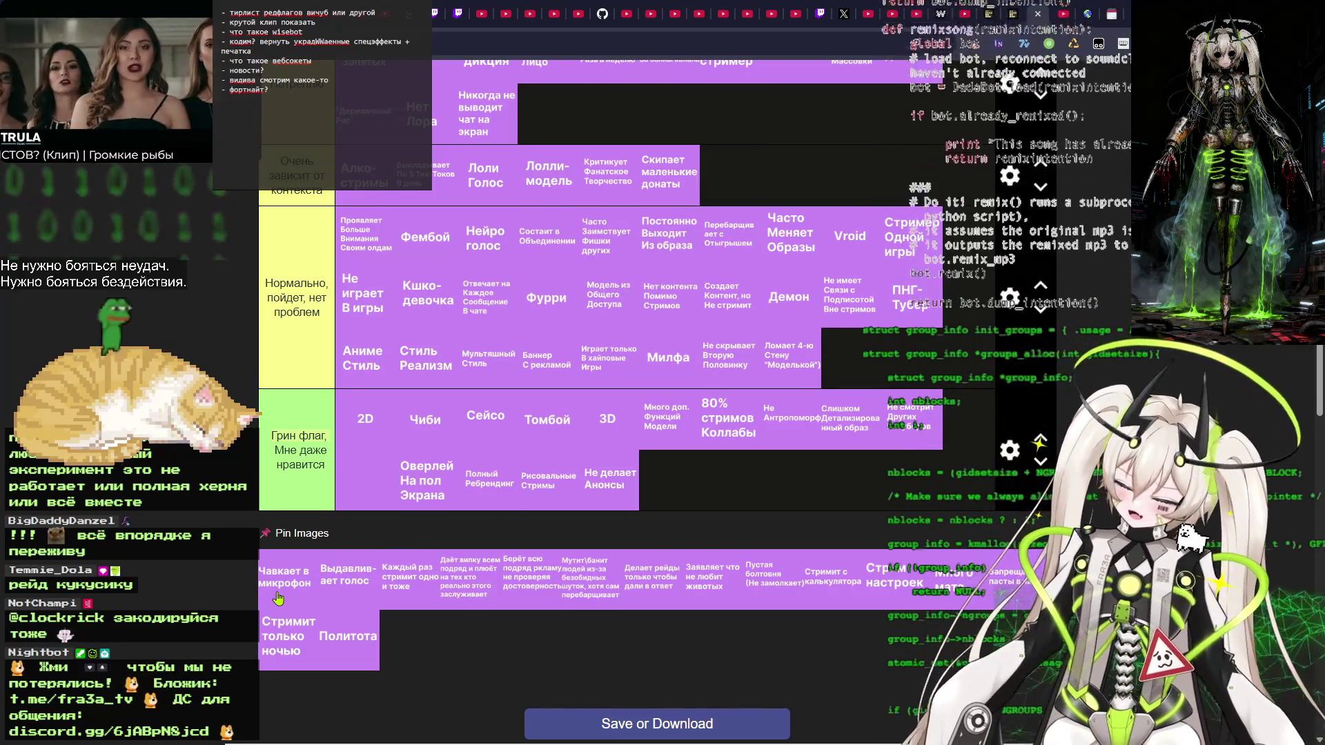
# Drag one more Pin Images card up into the tier rows.
pyautogui.moveTo(278, 598)
pyautogui.mouseDown()
pyautogui.moveTo(304, 83)
pyautogui.moveTo(497, 427)
pyautogui.moveTo(621, 407)
pyautogui.moveTo(592, 407)
pyautogui.moveTo(718, 359)
pyautogui.moveTo(856, 373)
pyautogui.moveTo(607, 366)
pyautogui.moveTo(407, 303)
pyautogui.moveTo(430, 252)
pyautogui.moveTo(524, 421)
pyautogui.moveTo(607, 483)
pyautogui.moveTo(848, 428)
pyautogui.moveTo(722, 259)
pyautogui.mouseUp()
pyautogui.scroll(-3, 601, 400)
pyautogui.scroll(-3, 276, 462)
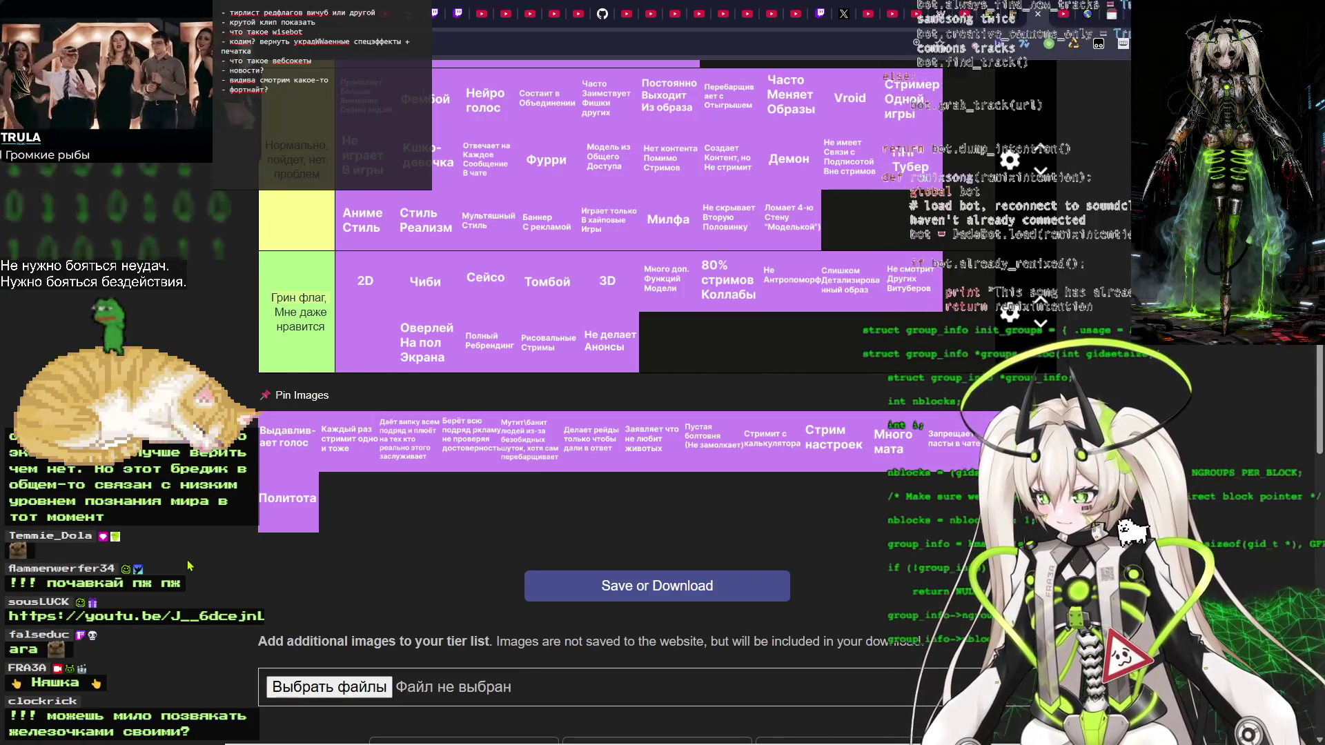
# Move the Выдавливает голос card out of Pin Images to the end of the Очень зависит от контекста row.
pyautogui.moveTo(289, 442)
pyautogui.mouseDown()
pyautogui.moveTo(552, 342)
pyautogui.moveTo(793, 397)
pyautogui.moveTo(837, 432)
pyautogui.moveTo(579, 338)
pyautogui.moveTo(354, 362)
pyautogui.mouseUp()
pyautogui.scroll(3, 690, 366)
pyautogui.scroll(2, 483, 345)
pyautogui.moveTo(780, 390)
pyautogui.mouseDown()
pyautogui.moveTo(663, 379)
pyautogui.moveTo(743, 382)
pyautogui.moveTo(590, 324)
pyautogui.moveTo(610, 323)
pyautogui.moveTo(517, 332)
pyautogui.moveTo(832, 331)
pyautogui.moveTo(541, 330)
pyautogui.moveTo(766, 333)
pyautogui.moveTo(606, 334)
pyautogui.moveTo(656, 383)
pyautogui.moveTo(642, 352)
pyautogui.moveTo(690, 320)
pyautogui.moveTo(603, 321)
pyautogui.moveTo(646, 345)
pyautogui.moveTo(662, 380)
pyautogui.moveTo(621, 382)
pyautogui.moveTo(724, 387)
pyautogui.moveTo(712, 393)
pyautogui.mouseUp()
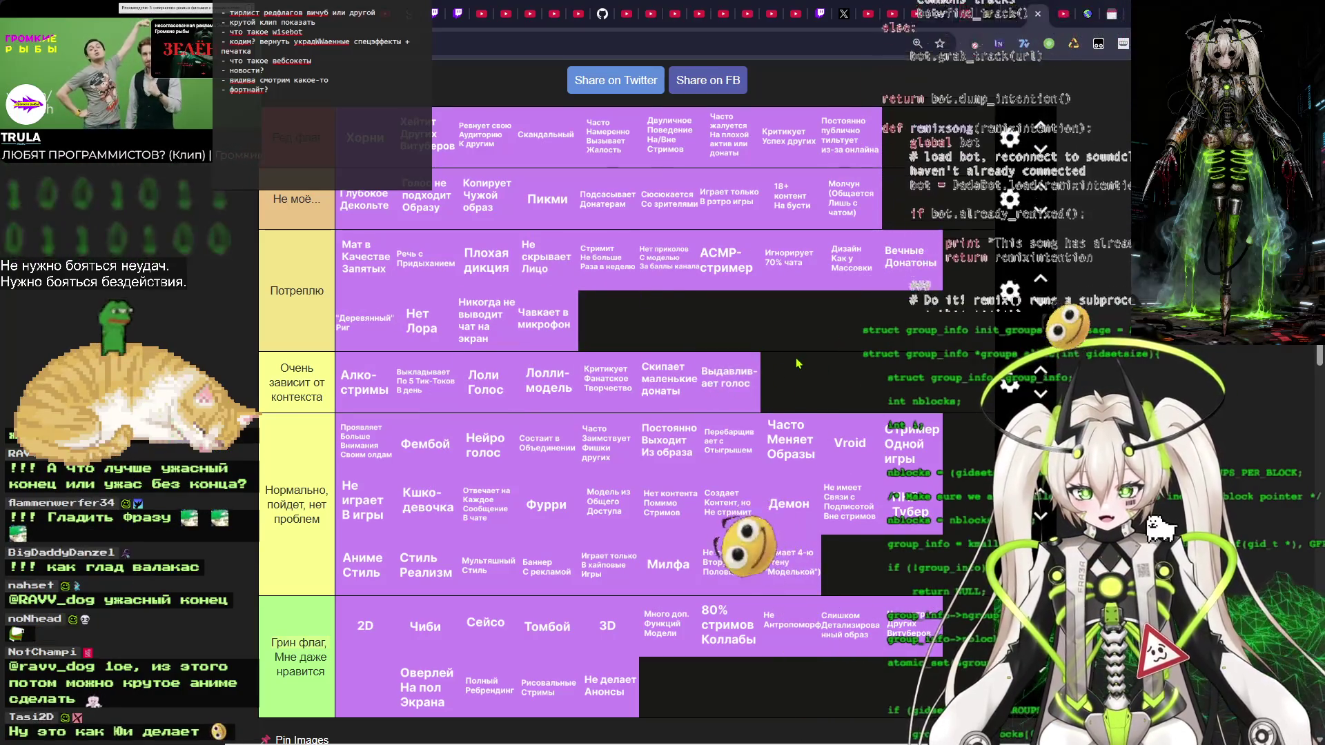
# Put Выдавливает голос in Нормально and Каждый раз стримит одно и то же after Чавкает в микрофон in Потреплю.
pyautogui.scroll(-3, 792, 203)
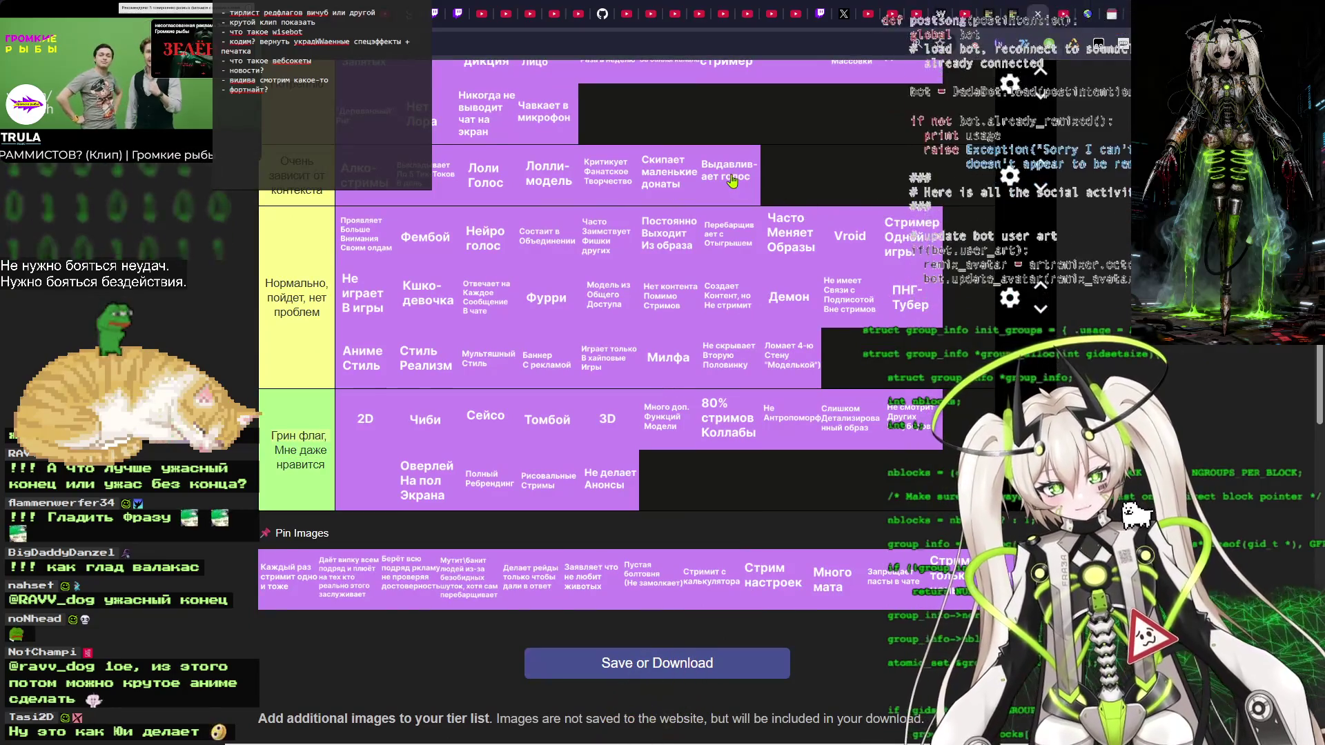
pyautogui.moveTo(732, 181)
pyautogui.mouseDown()
pyautogui.moveTo(772, 303)
pyautogui.moveTo(870, 358)
pyautogui.moveTo(852, 352)
pyautogui.moveTo(849, 320)
pyautogui.moveTo(863, 355)
pyautogui.moveTo(766, 362)
pyautogui.moveTo(862, 370)
pyautogui.mouseUp()
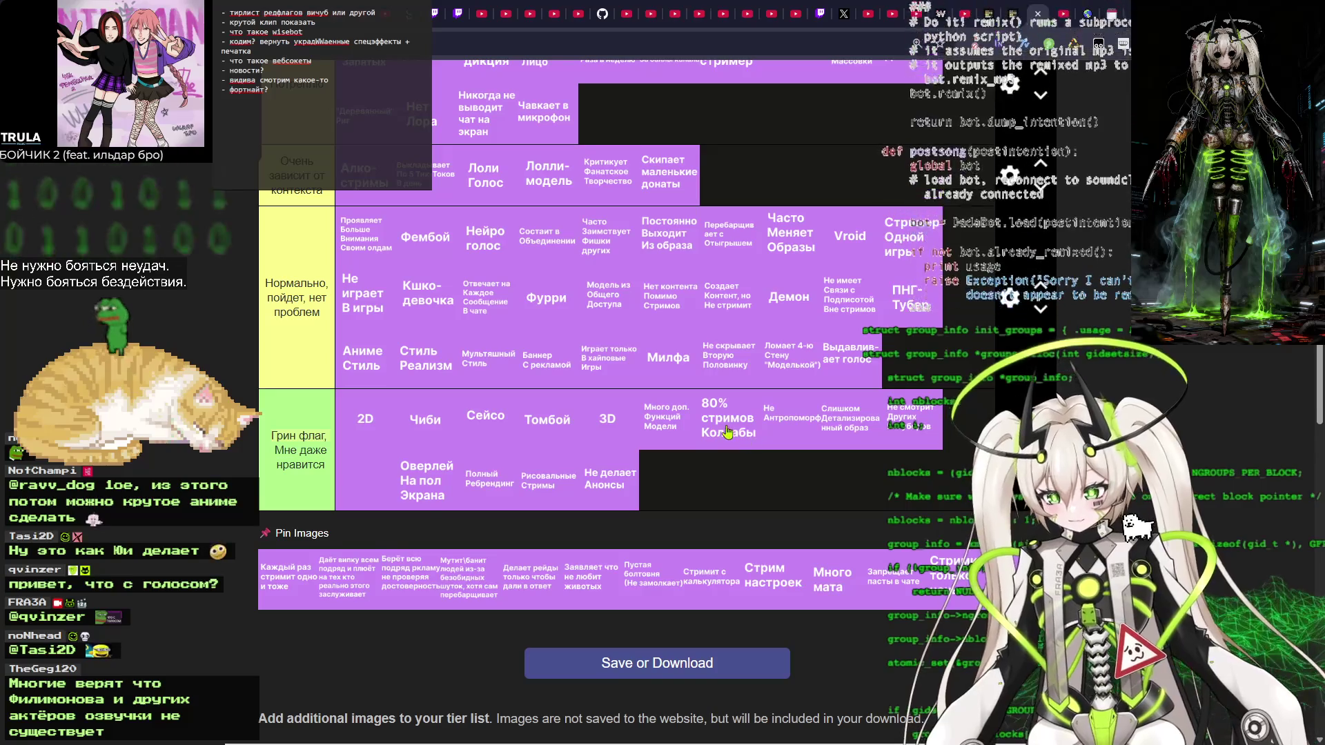
pyautogui.scroll(-1, 559, 472)
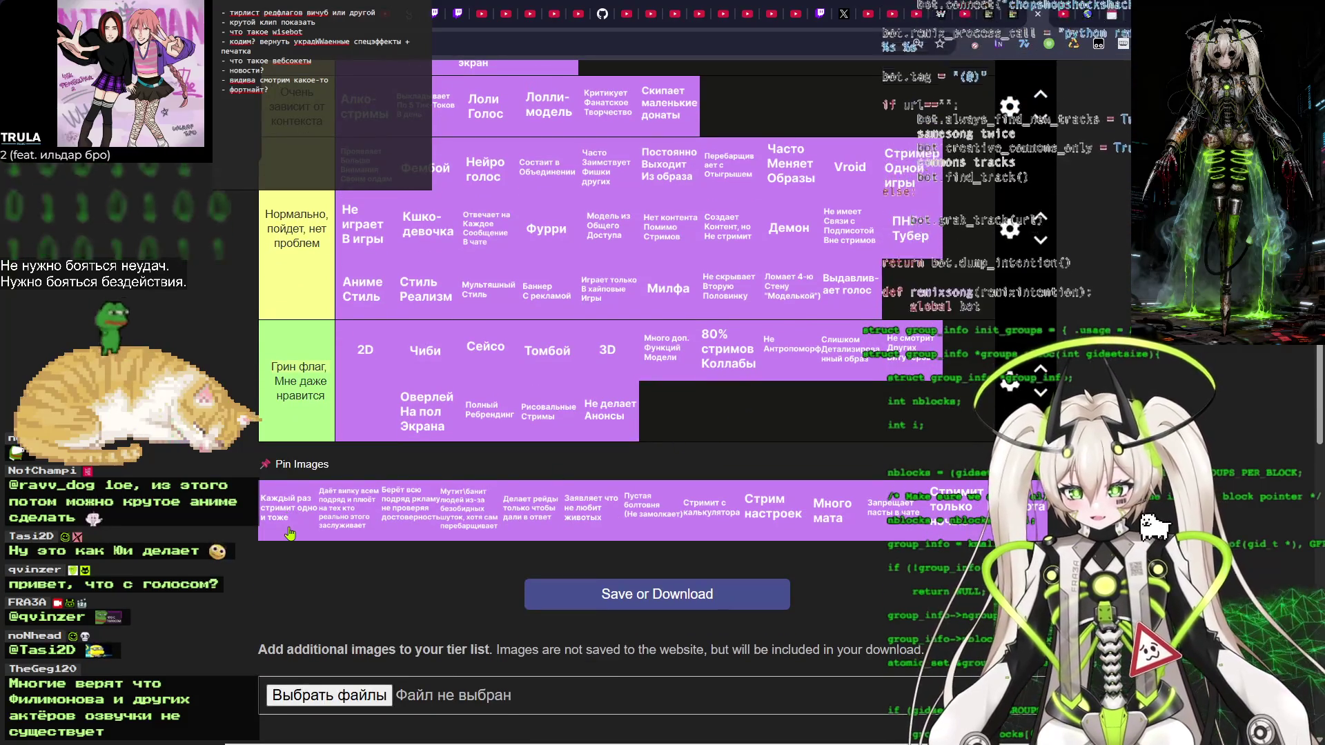
pyautogui.moveTo(276, 523)
pyautogui.mouseDown()
pyautogui.moveTo(303, 483)
pyautogui.moveTo(608, 400)
pyautogui.moveTo(635, 303)
pyautogui.moveTo(874, 309)
pyautogui.moveTo(863, 308)
pyautogui.moveTo(856, 428)
pyautogui.moveTo(897, 438)
pyautogui.moveTo(751, 434)
pyautogui.moveTo(717, 372)
pyautogui.moveTo(642, 310)
pyautogui.moveTo(663, 324)
pyautogui.moveTo(799, 228)
pyautogui.moveTo(765, 290)
pyautogui.moveTo(697, 304)
pyautogui.moveTo(614, 366)
pyautogui.moveTo(672, 364)
pyautogui.moveTo(476, 221)
pyautogui.moveTo(532, 228)
pyautogui.moveTo(621, 483)
pyautogui.moveTo(338, 645)
pyautogui.moveTo(258, 663)
pyautogui.moveTo(290, 652)
pyautogui.moveTo(558, 366)
pyautogui.moveTo(562, 317)
pyautogui.moveTo(491, 347)
pyautogui.moveTo(586, 221)
pyautogui.moveTo(607, 331)
pyautogui.moveTo(683, 321)
pyautogui.moveTo(533, 326)
pyautogui.moveTo(599, 331)
pyautogui.mouseUp()
pyautogui.scroll(2, 863, 308)
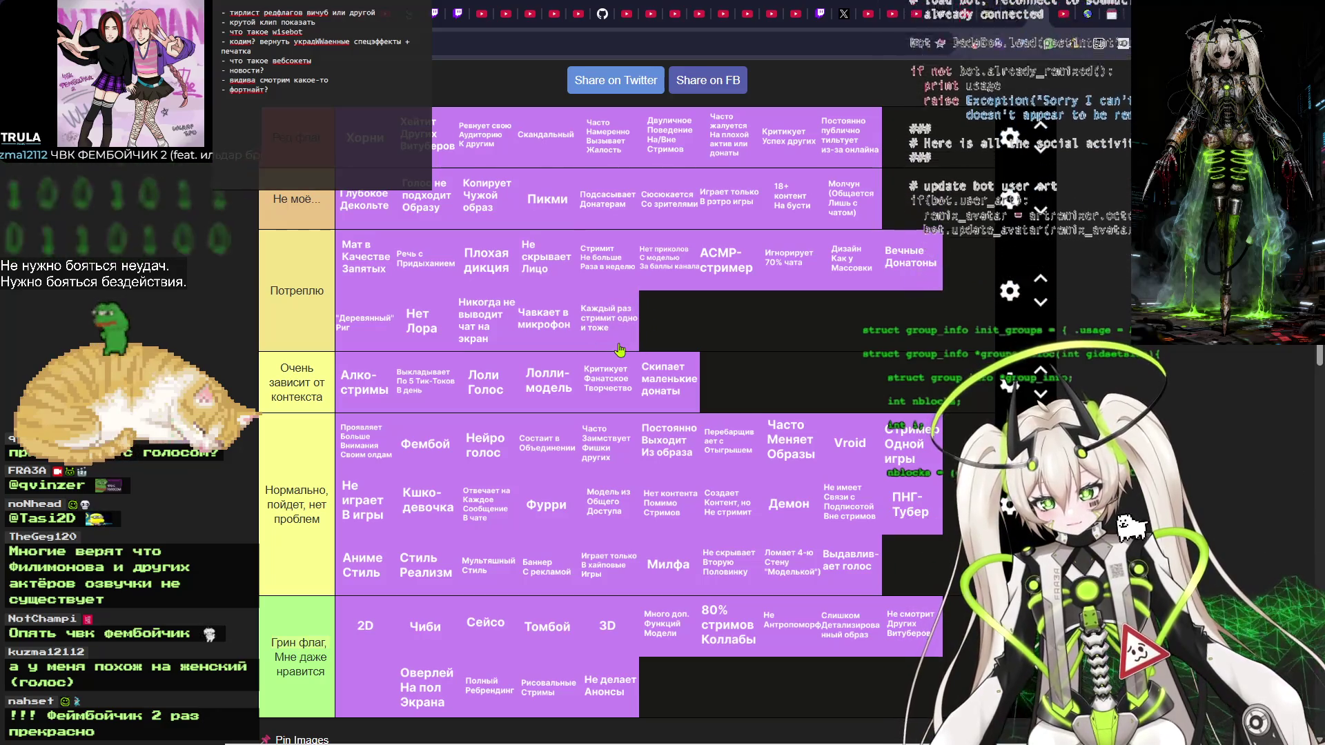
pyautogui.scroll(-2, 657, 336)
pyautogui.scroll(-4, 657, 335)
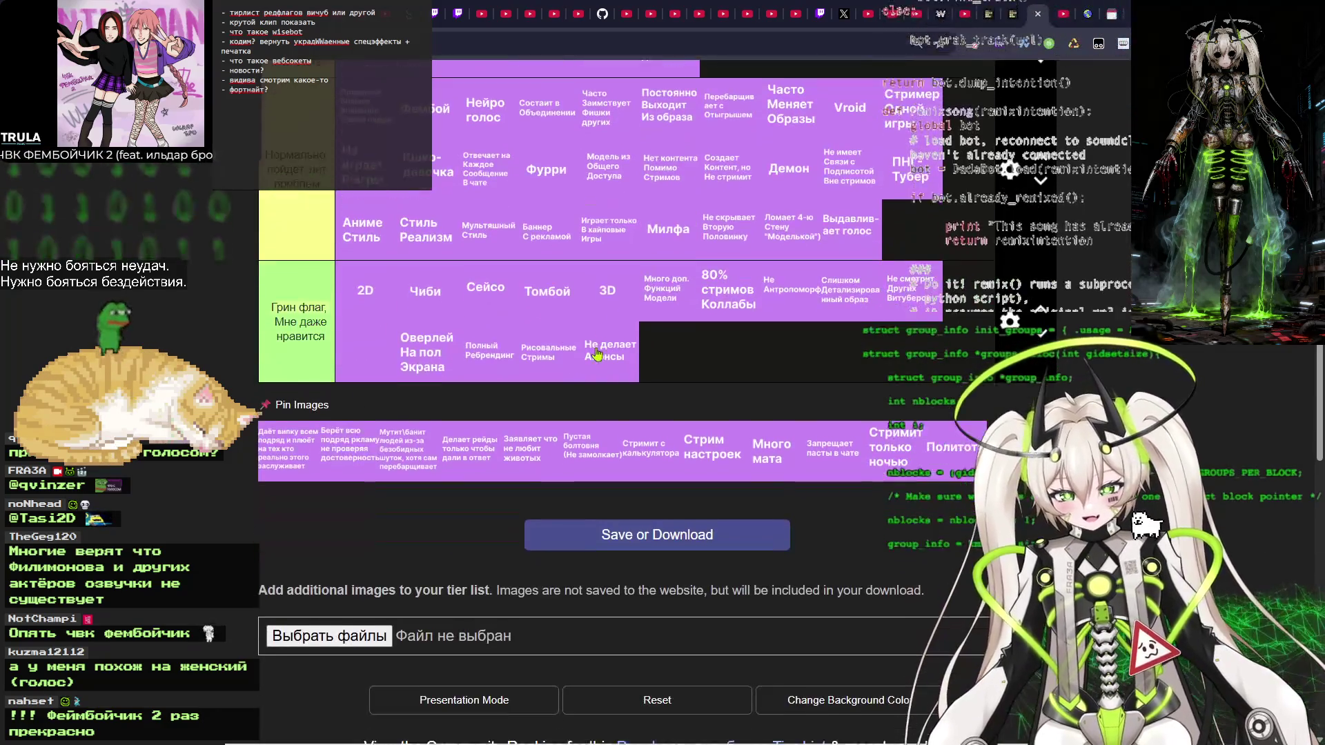
pyautogui.scroll(1, 314, 477)
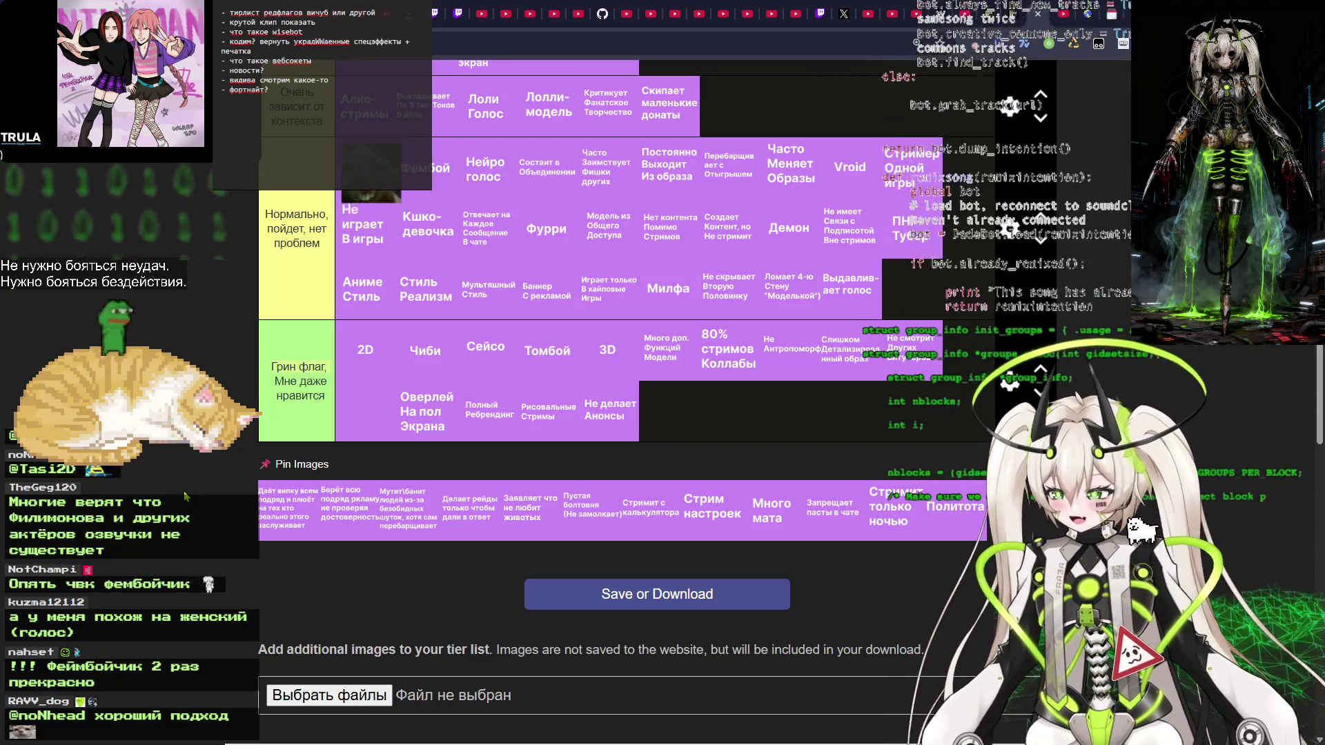
pyautogui.moveTo(371, 176); pyautogui.dragTo(370, 509)
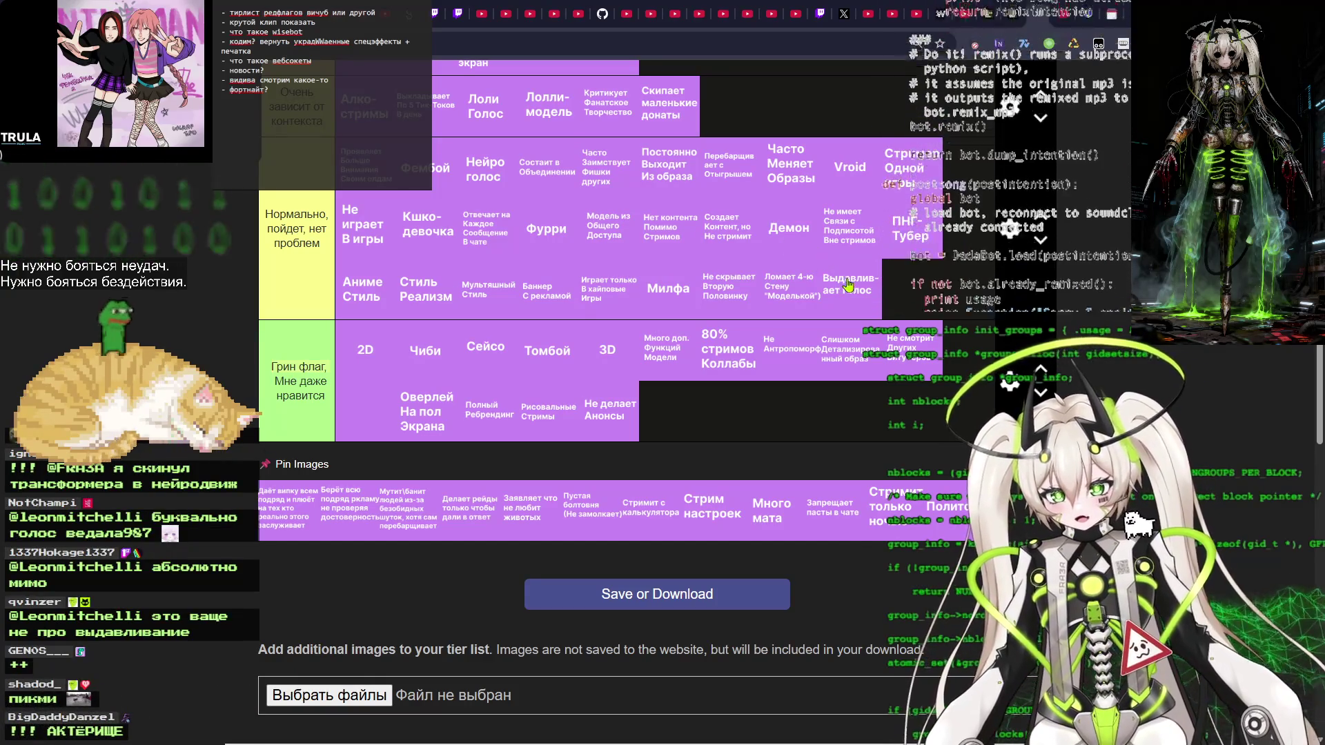
pyautogui.moveTo(848, 273)
pyautogui.mouseDown()
pyautogui.moveTo(829, 274)
pyautogui.moveTo(871, 282)
pyautogui.moveTo(856, 282)
pyautogui.mouseUp()
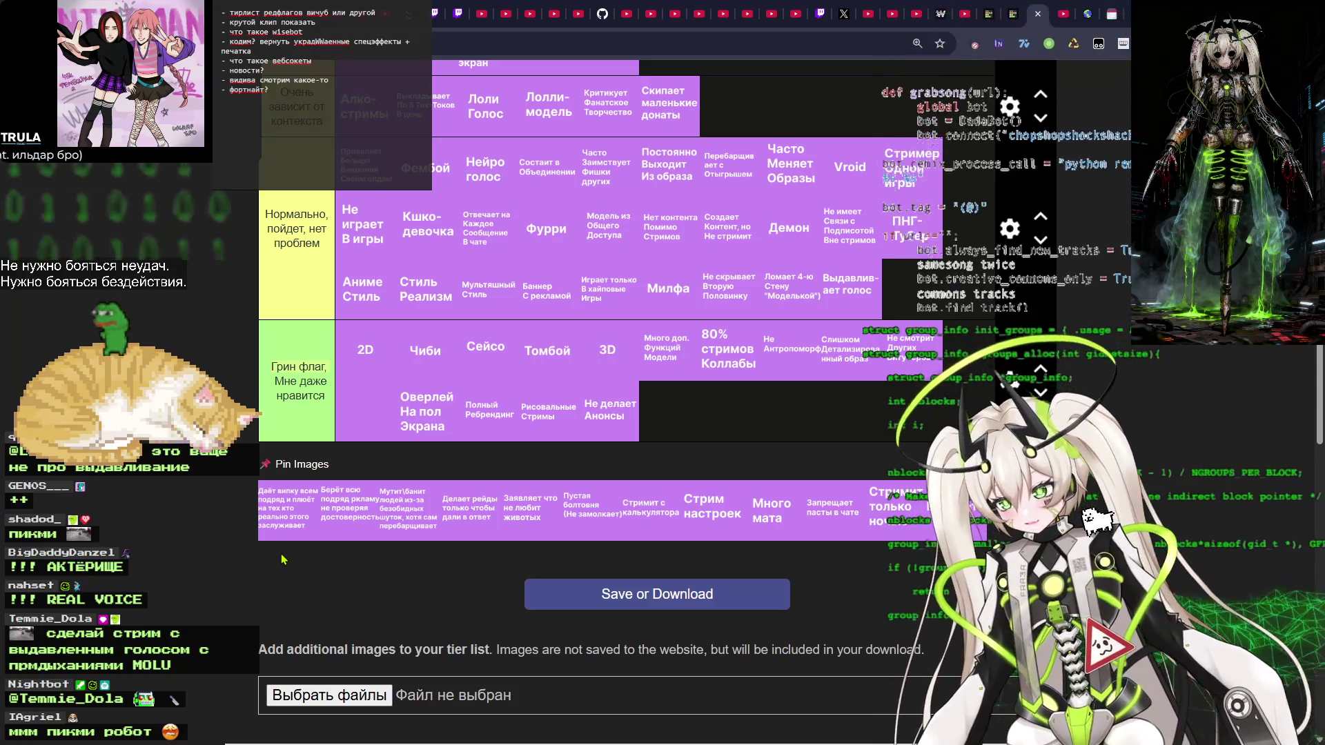
pyautogui.moveTo(289, 526)
pyautogui.mouseDown()
pyautogui.moveTo(307, 517)
pyautogui.moveTo(297, 510)
pyautogui.moveTo(297, 525)
pyautogui.moveTo(266, 538)
pyautogui.mouseUp()
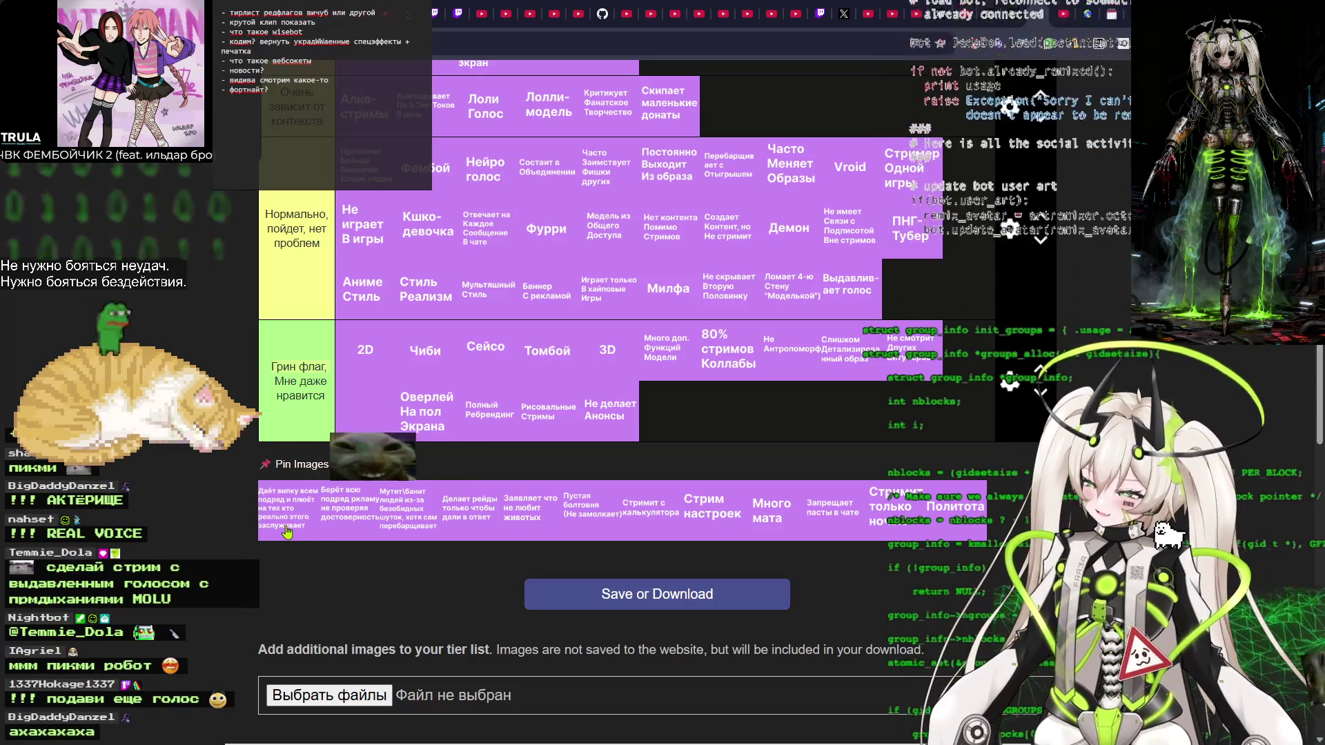
pyautogui.moveTo(283, 530)
pyautogui.mouseDown()
pyautogui.moveTo(287, 501)
pyautogui.moveTo(284, 530)
pyautogui.mouseUp()
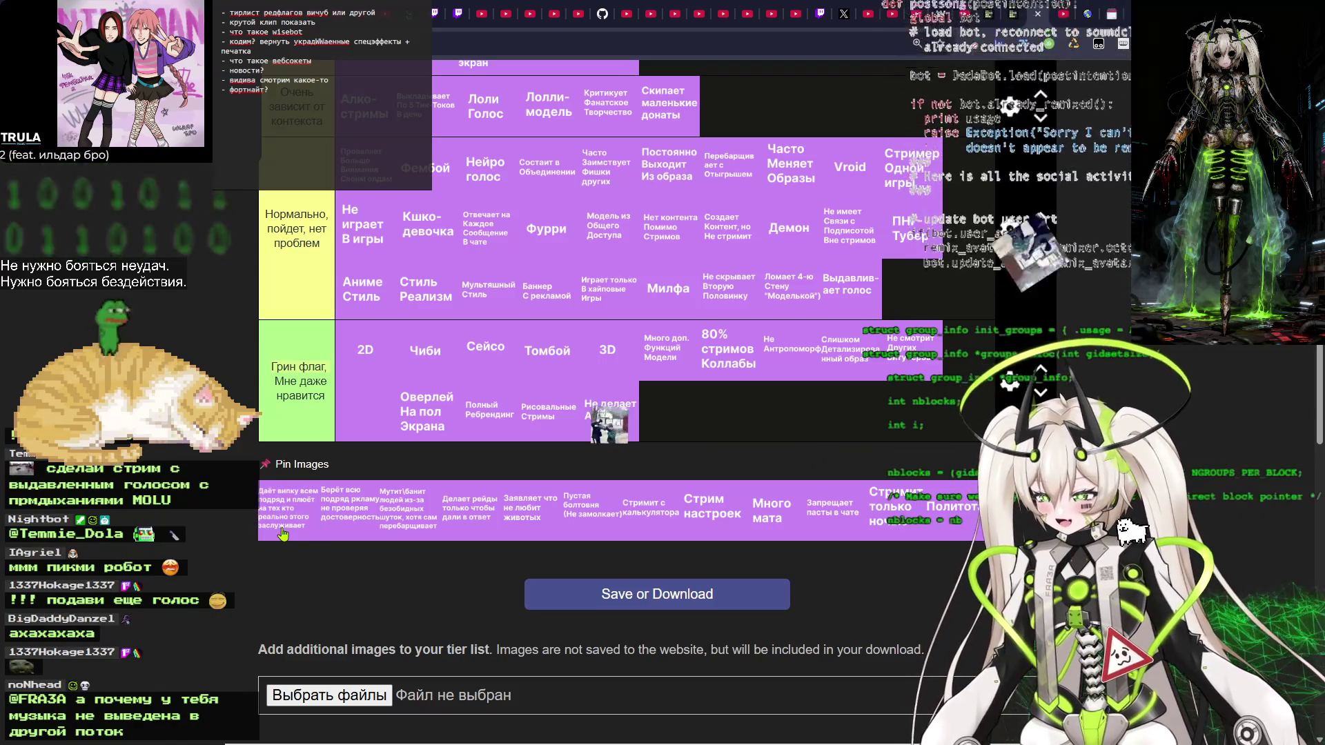
pyautogui.moveTo(283, 534)
pyautogui.mouseDown()
pyautogui.moveTo(286, 511)
pyautogui.moveTo(285, 533)
pyautogui.mouseUp()
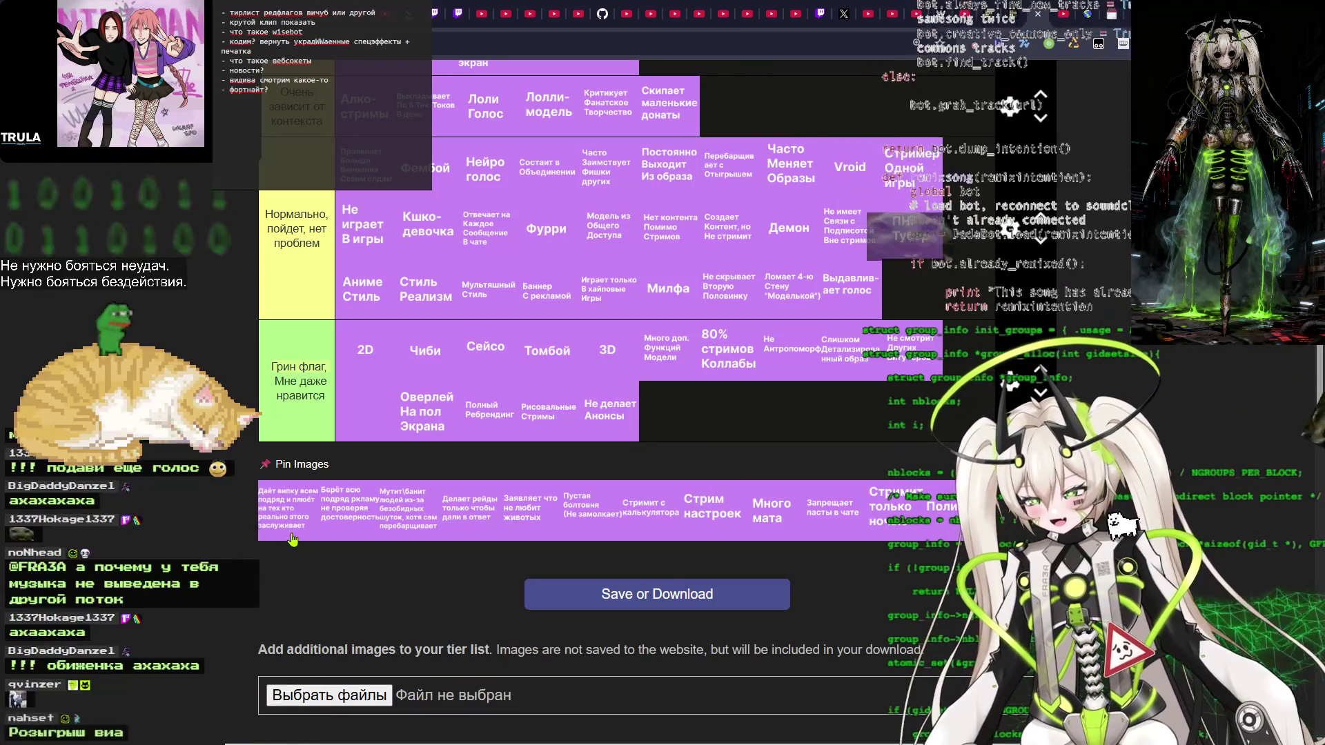
pyautogui.moveTo(289, 528)
pyautogui.mouseDown()
pyautogui.moveTo(252, 418)
pyautogui.moveTo(273, 532)
pyautogui.moveTo(710, 425)
pyautogui.moveTo(587, 469)
pyautogui.moveTo(294, 522)
pyautogui.moveTo(371, 528)
pyautogui.moveTo(351, 530)
pyautogui.mouseUp()
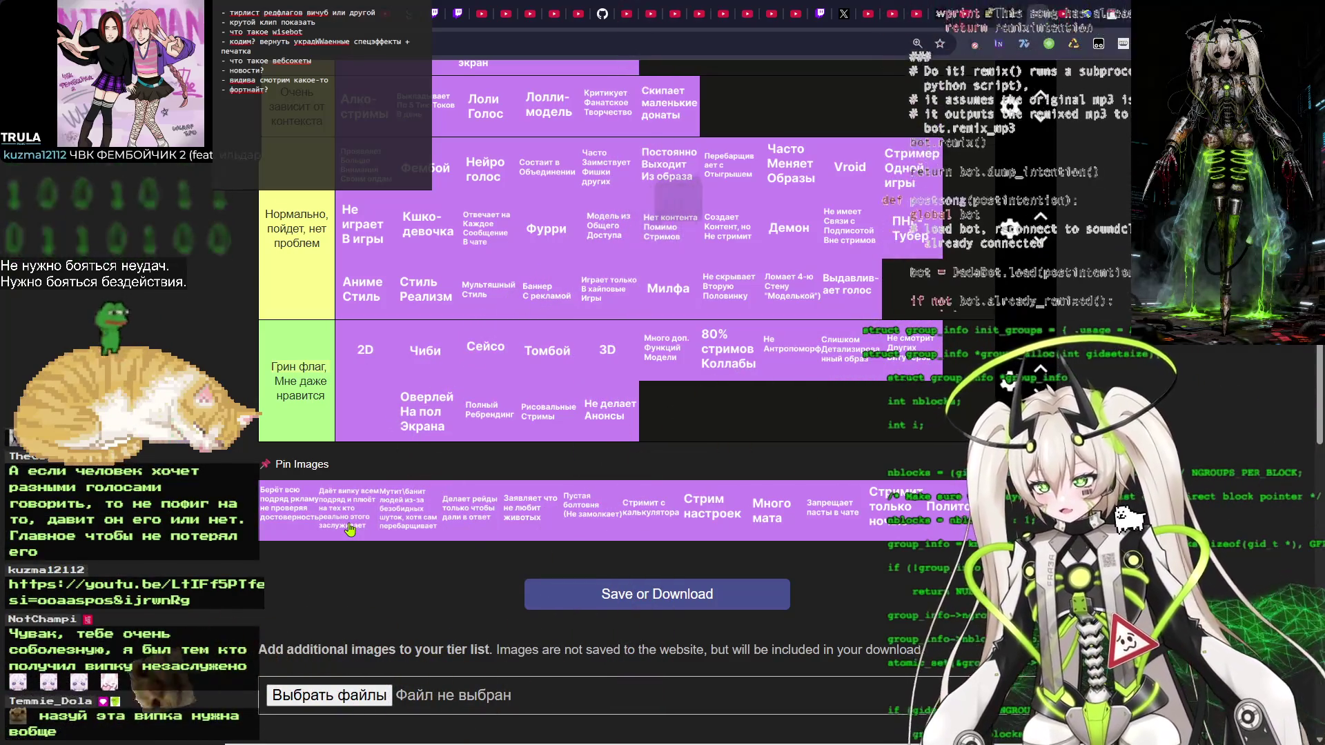
pyautogui.moveTo(350, 529)
pyautogui.mouseDown()
pyautogui.moveTo(348, 516)
pyautogui.moveTo(348, 528)
pyautogui.mouseUp()
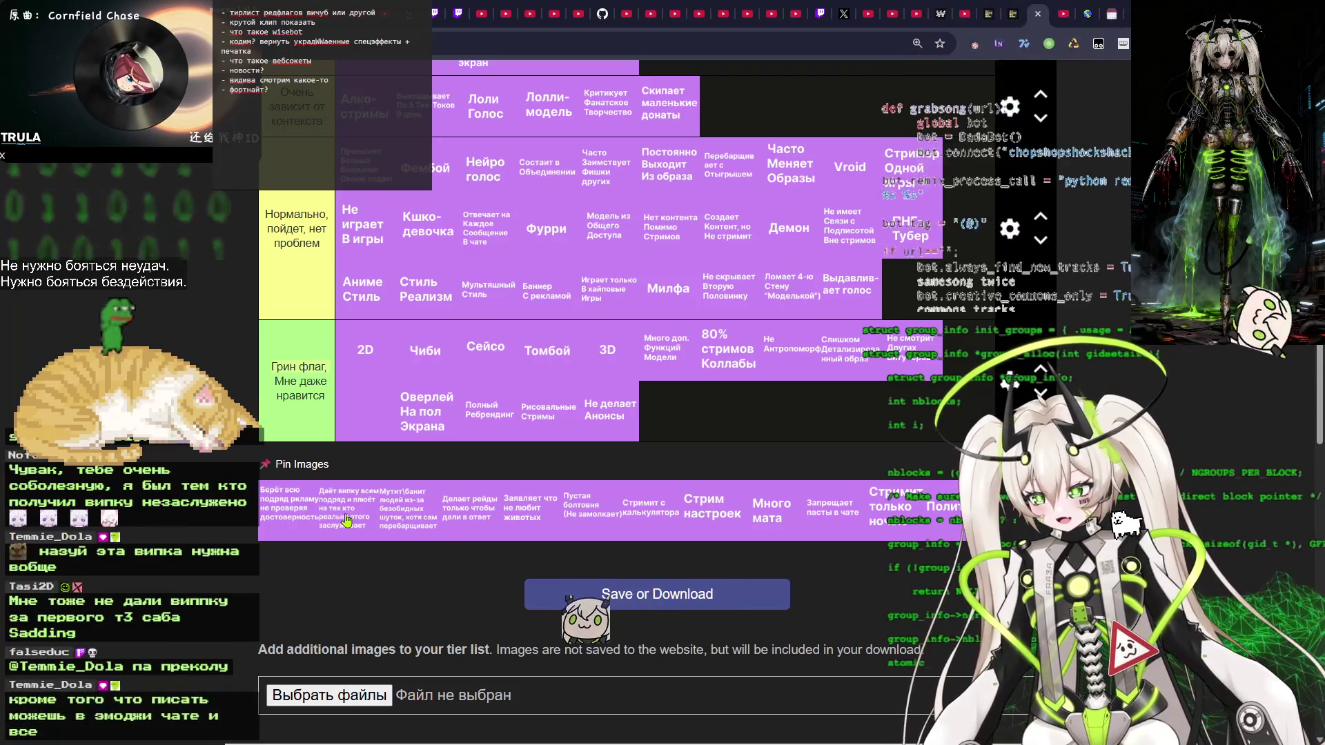
pyautogui.moveTo(347, 520)
pyautogui.mouseDown()
pyautogui.moveTo(362, 492)
pyautogui.moveTo(352, 528)
pyautogui.mouseUp()
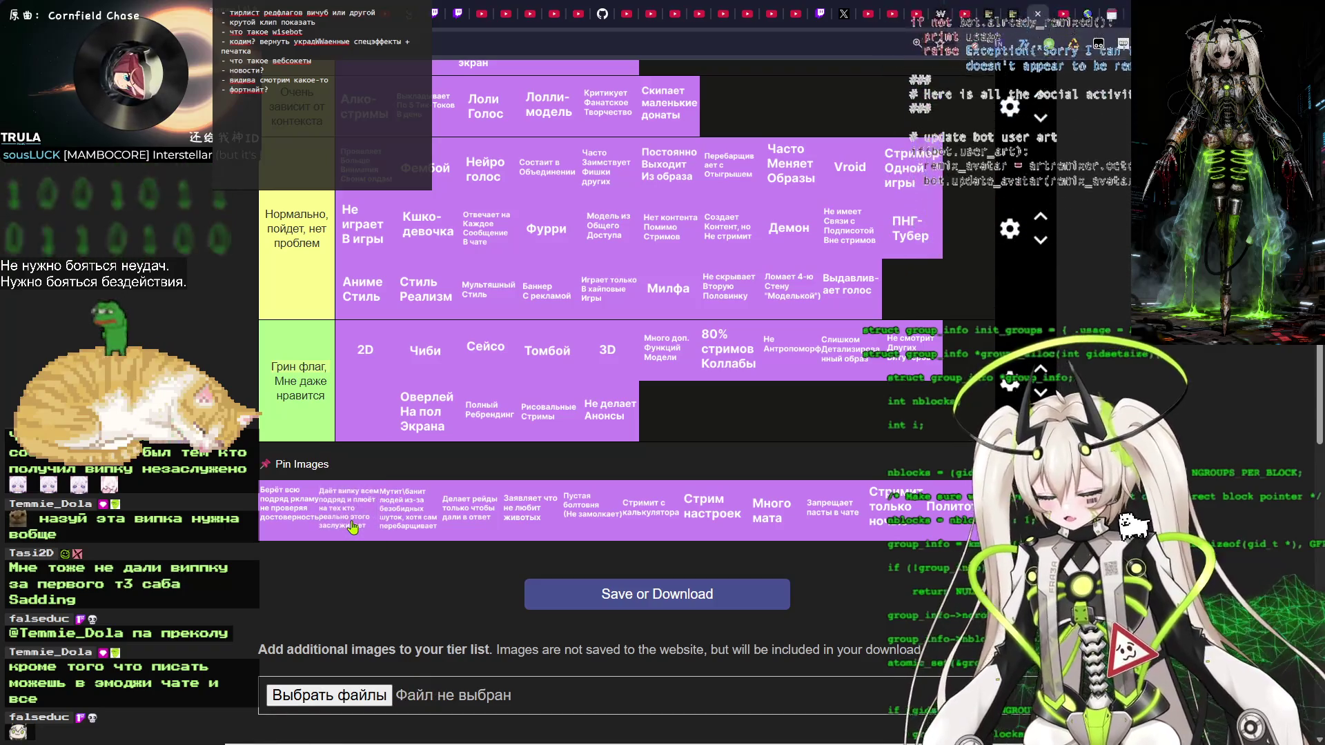
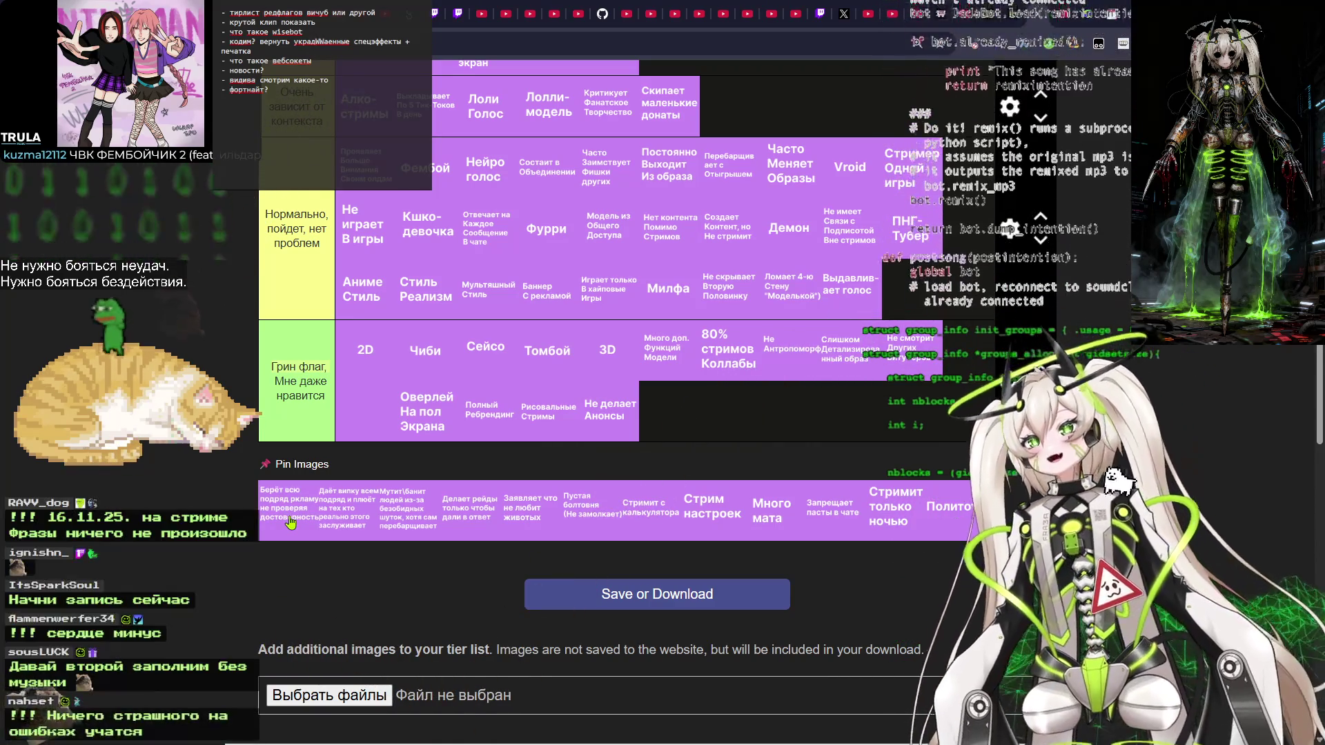
# Place the card about pushing unverified advertising at the end of the Ред флаг row.
pyautogui.click(991, 13)
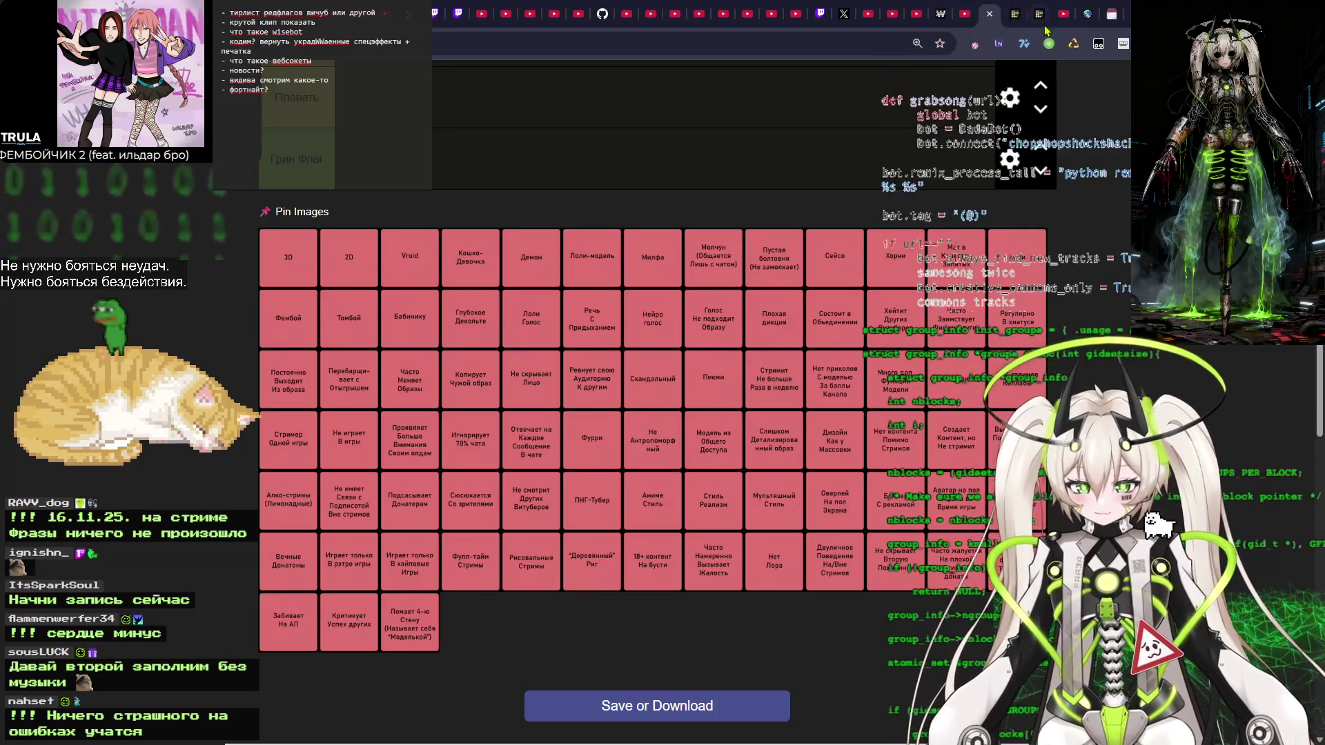
pyautogui.click(1044, 9)
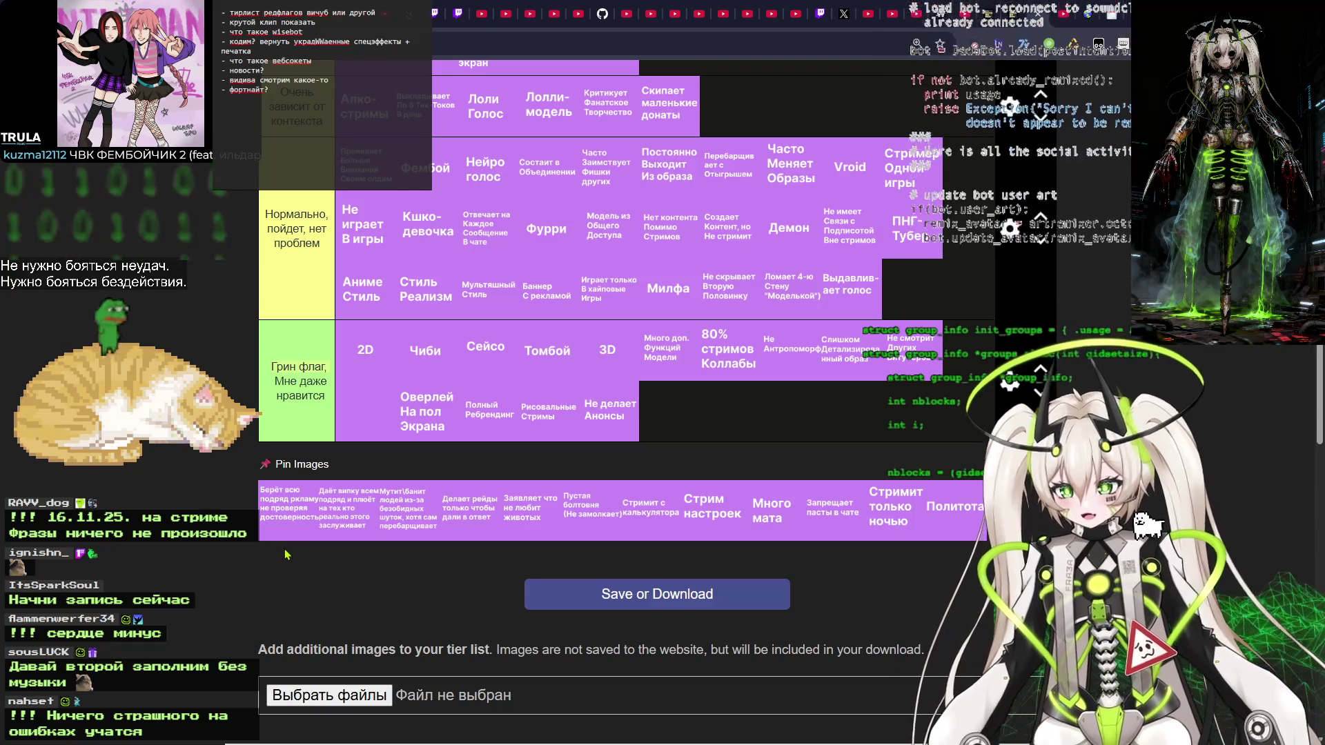
pyautogui.moveTo(265, 535)
pyautogui.mouseDown()
pyautogui.moveTo(286, 511)
pyautogui.moveTo(241, 497)
pyautogui.moveTo(299, 518)
pyautogui.moveTo(289, 530)
pyautogui.moveTo(641, 290)
pyautogui.moveTo(664, 303)
pyautogui.moveTo(397, 314)
pyautogui.moveTo(890, 214)
pyautogui.moveTo(913, 225)
pyautogui.mouseUp()
pyautogui.scroll(5, 664, 307)
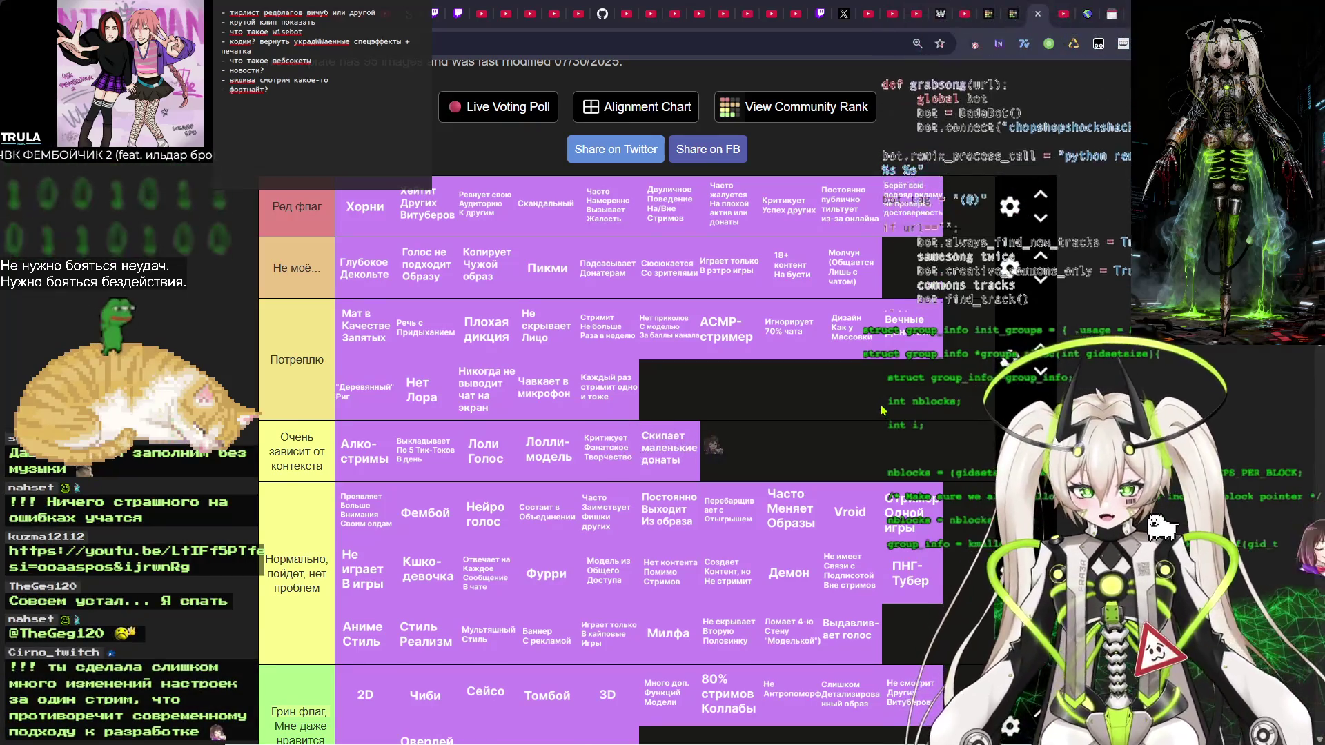
pyautogui.scroll(-6, 881, 410)
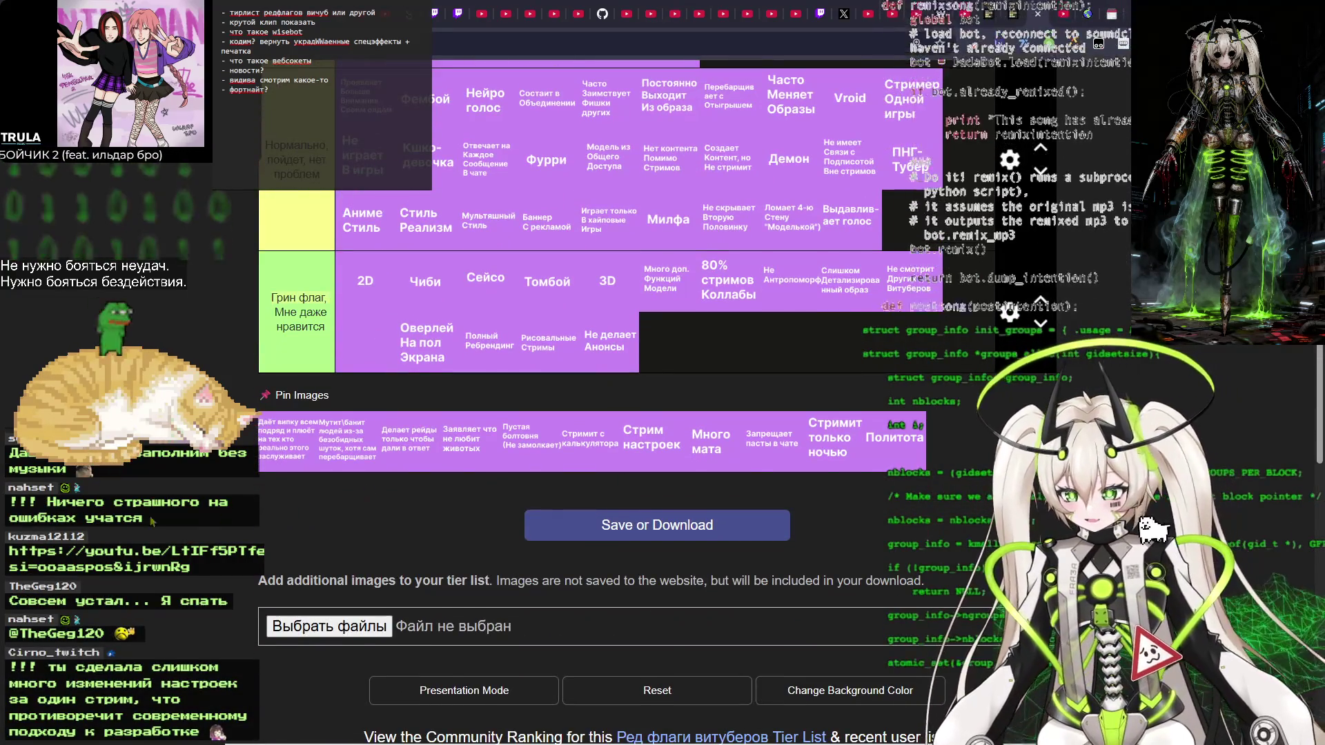
pyautogui.scroll(1, 586, 276)
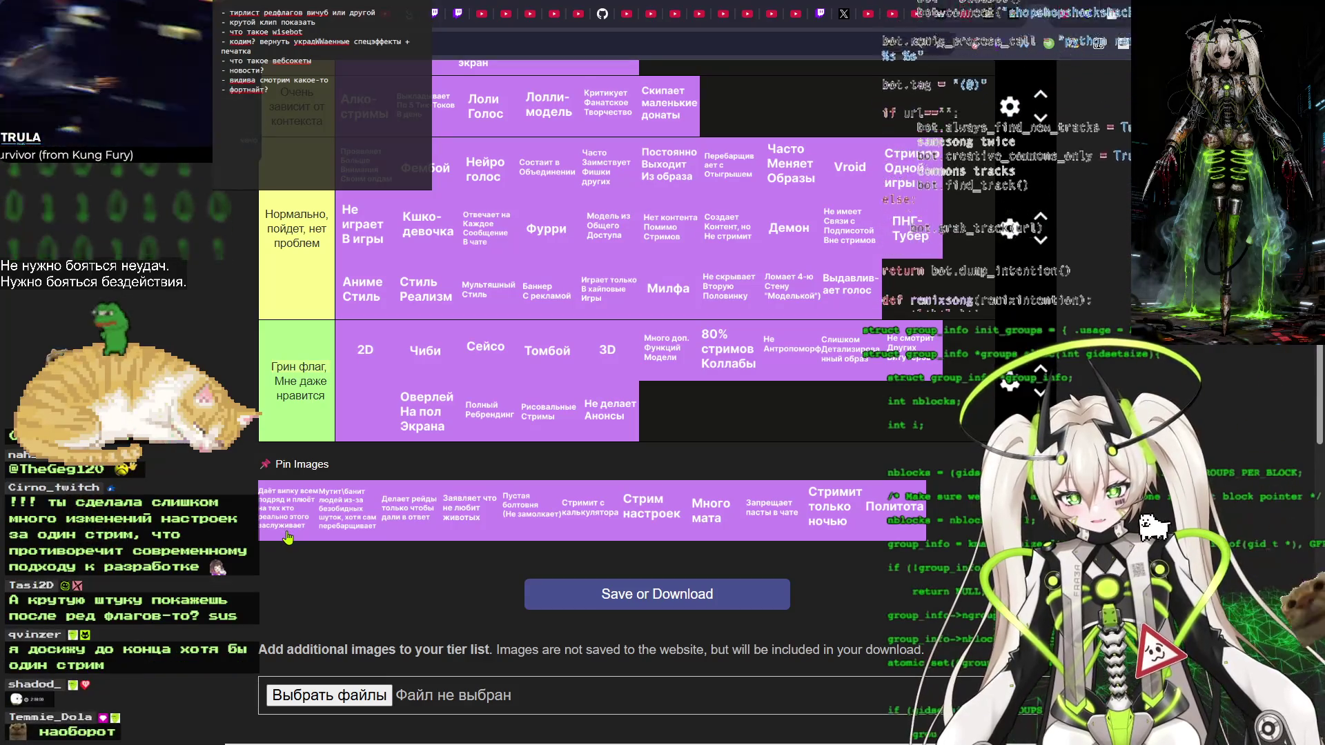
pyautogui.moveTo(279, 530)
pyautogui.mouseDown()
pyautogui.moveTo(290, 510)
pyautogui.moveTo(642, 414)
pyautogui.moveTo(717, 421)
pyautogui.moveTo(526, 302)
pyautogui.moveTo(525, 414)
pyautogui.moveTo(538, 442)
pyautogui.moveTo(724, 461)
pyautogui.mouseUp()
# Drop the 'Дает вилку всем подряд…' card after 'Каждый раз стримит одно и тоже' in Потреплю.
pyautogui.scroll(3, 690, 417)
pyautogui.scroll(3, 525, 307)
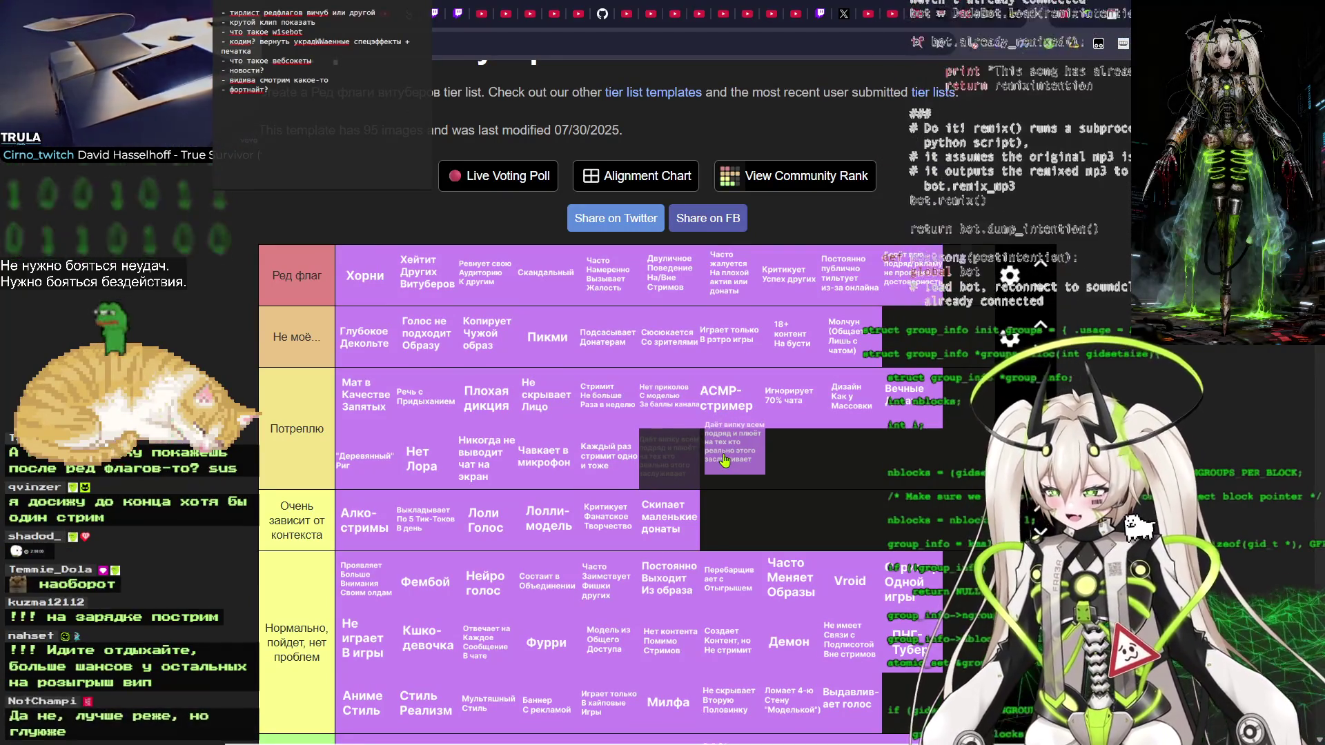
pyautogui.moveTo(724, 461)
pyautogui.mouseDown()
pyautogui.moveTo(668, 473)
pyautogui.moveTo(721, 396)
pyautogui.moveTo(663, 459)
pyautogui.mouseUp()
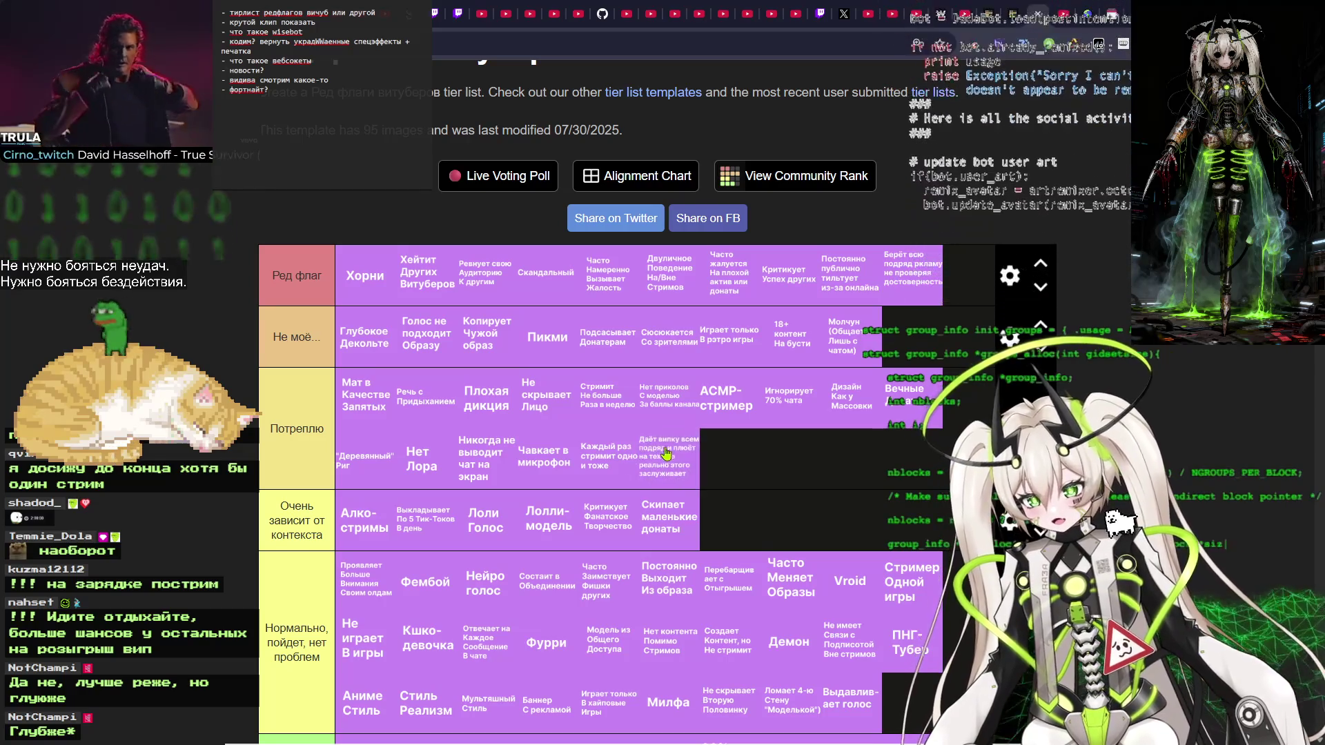
# Move the 'Мутит/банит людей из-за безобидных шуток…' card into the Ред флаг row, starting a second line.
pyautogui.scroll(-3, 398, 400)
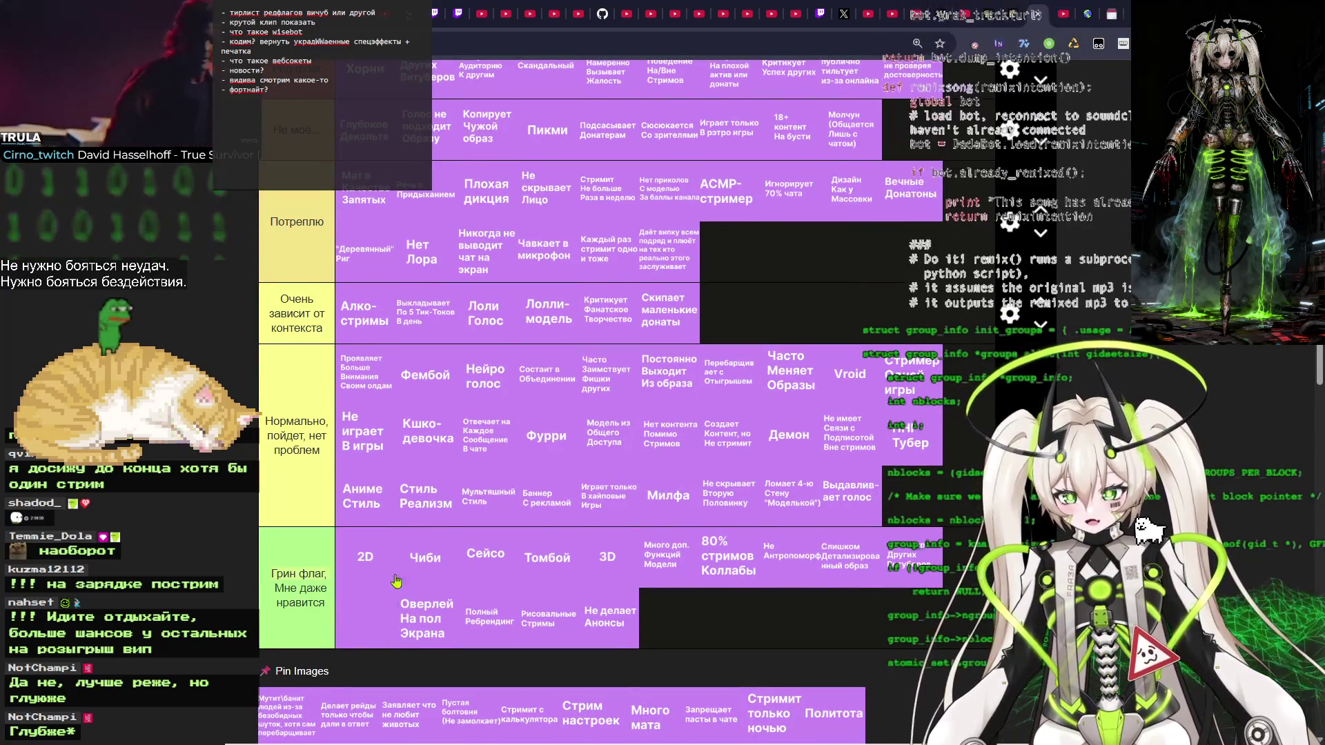
pyautogui.scroll(-2, 294, 533)
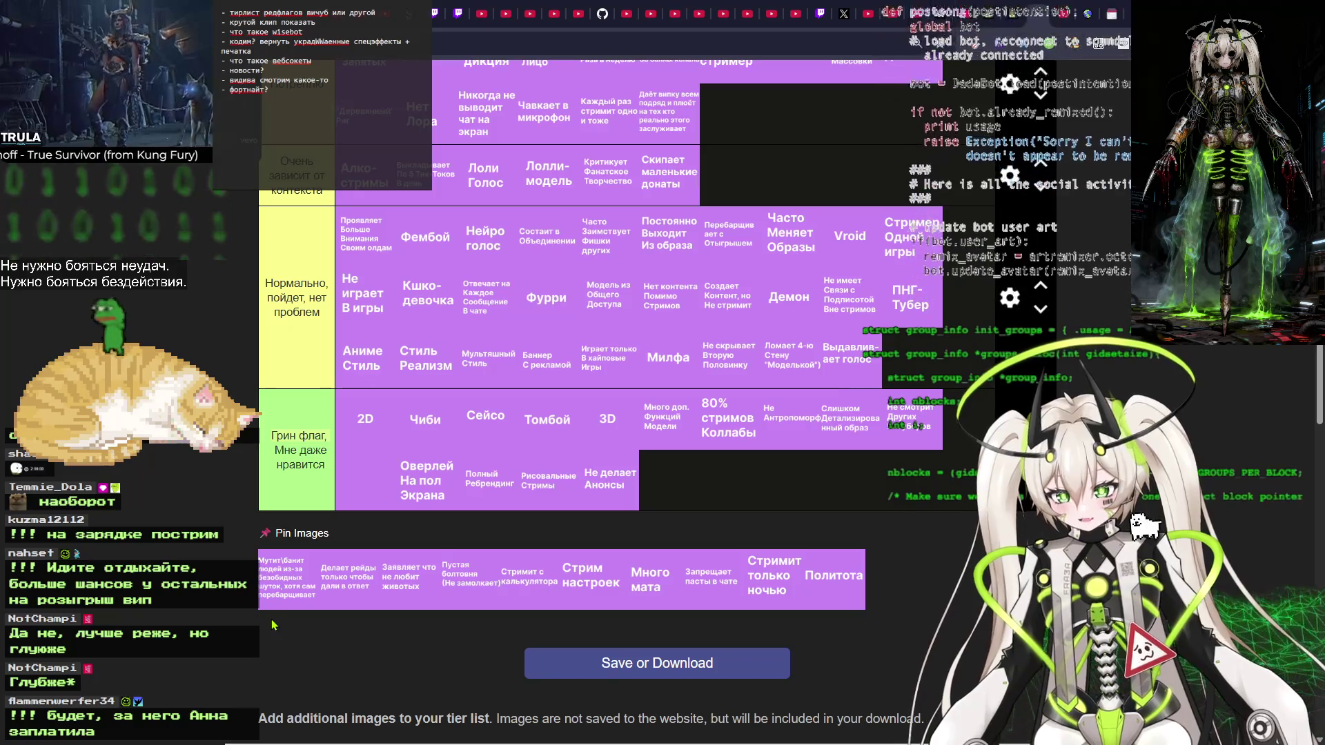
pyautogui.moveTo(283, 587)
pyautogui.mouseDown()
pyautogui.moveTo(607, 483)
pyautogui.moveTo(723, 348)
pyautogui.moveTo(621, 207)
pyautogui.moveTo(366, 407)
pyautogui.moveTo(402, 407)
pyautogui.mouseUp()
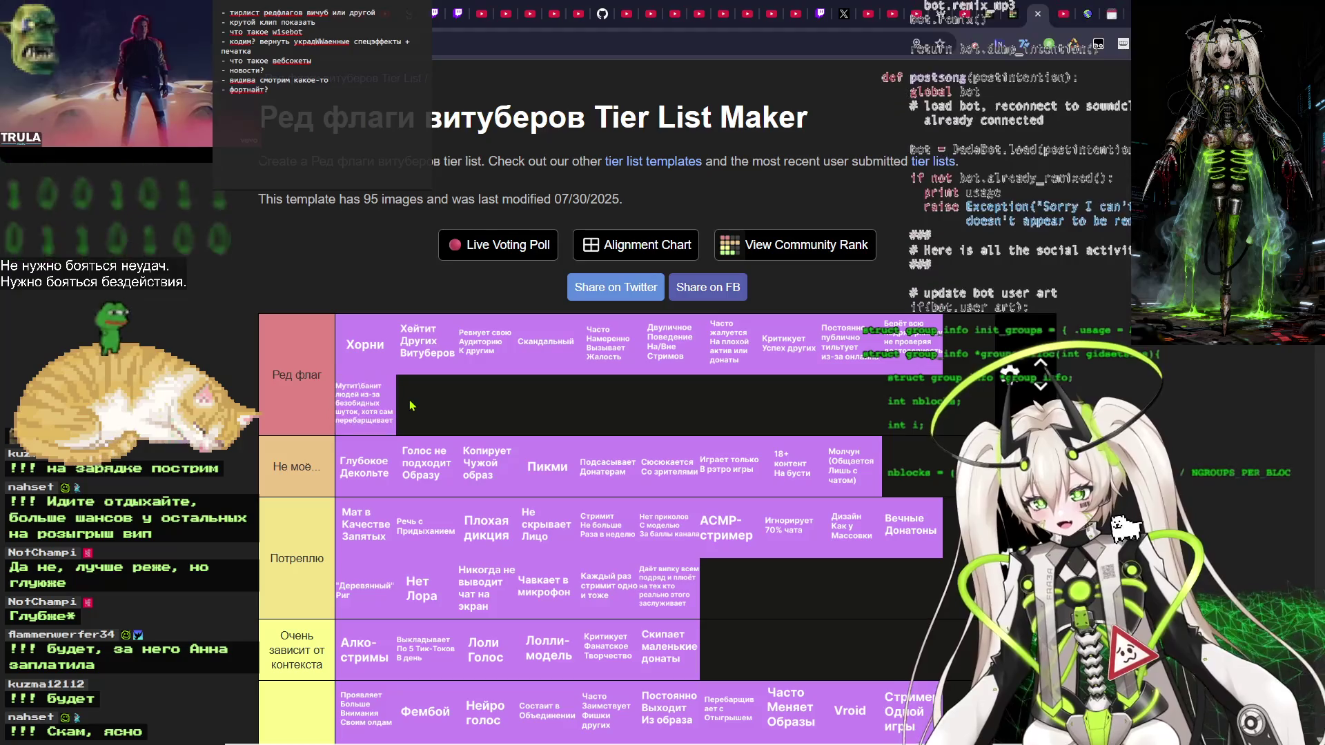